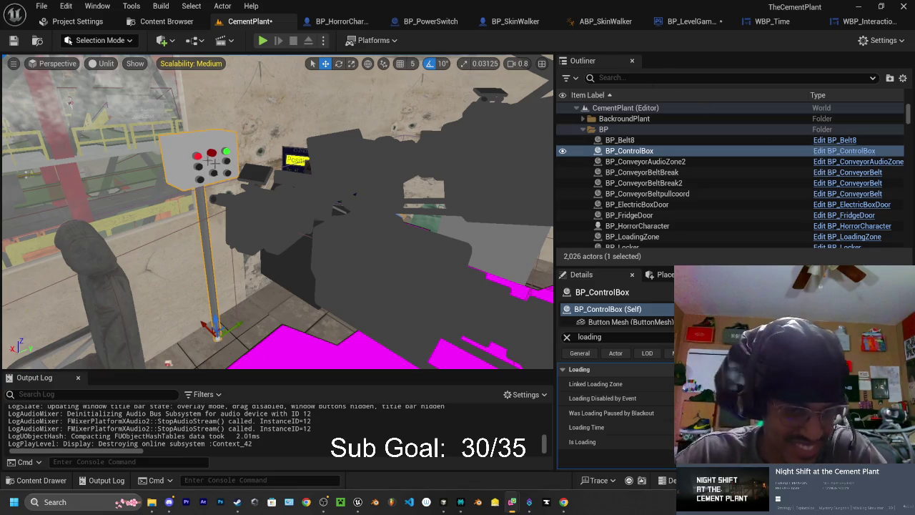
Fly out over the plant, deselect the control box, check WBP_Time, then switch to Cursor
{"action": "left_click_drag", "start_coordinate": [336, 196], "coordinate": [367, 192]}
{"action": "left_click", "coordinate": [341, 189]}
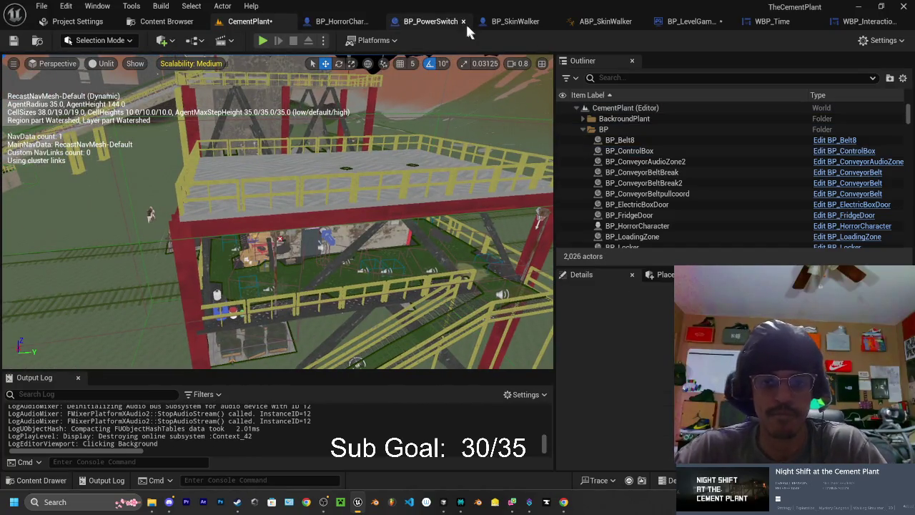
{"action": "left_click", "coordinate": [774, 23]}
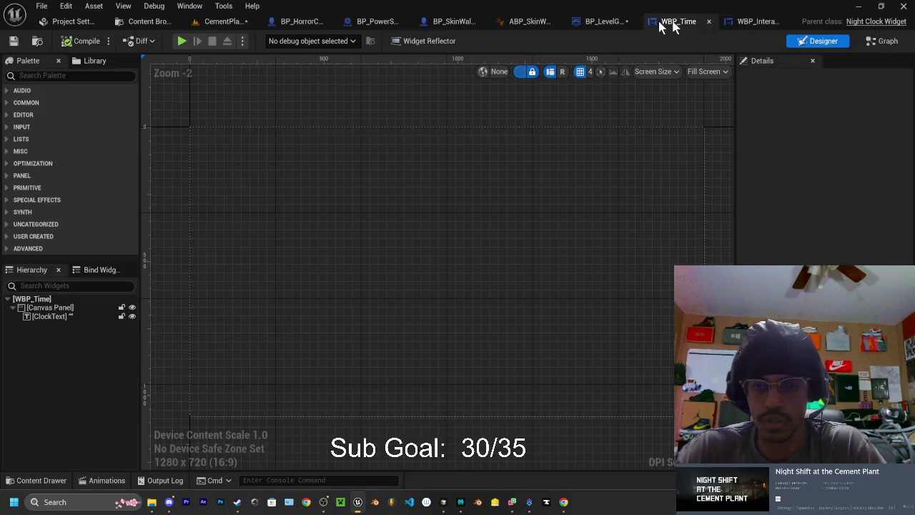
{"action": "left_click", "coordinate": [443, 501]}
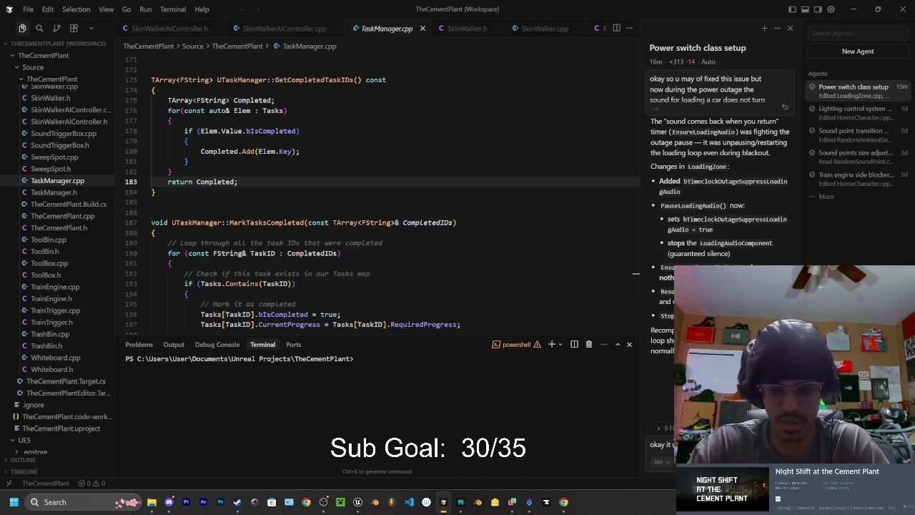
Ask the Cursor agent to hide the PC widget and belt error overlay during power outages
{"action": "type", "text": "so we n"}
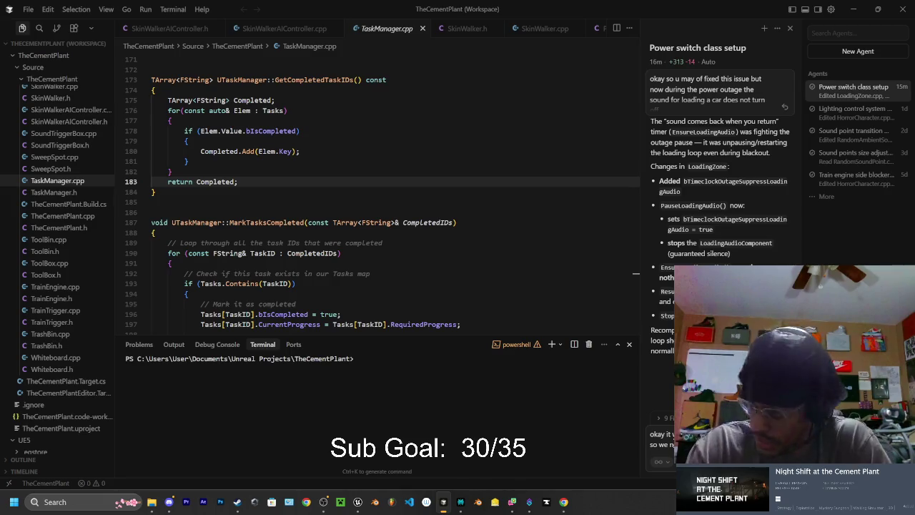
{"action": "type", "text": "to keep"}
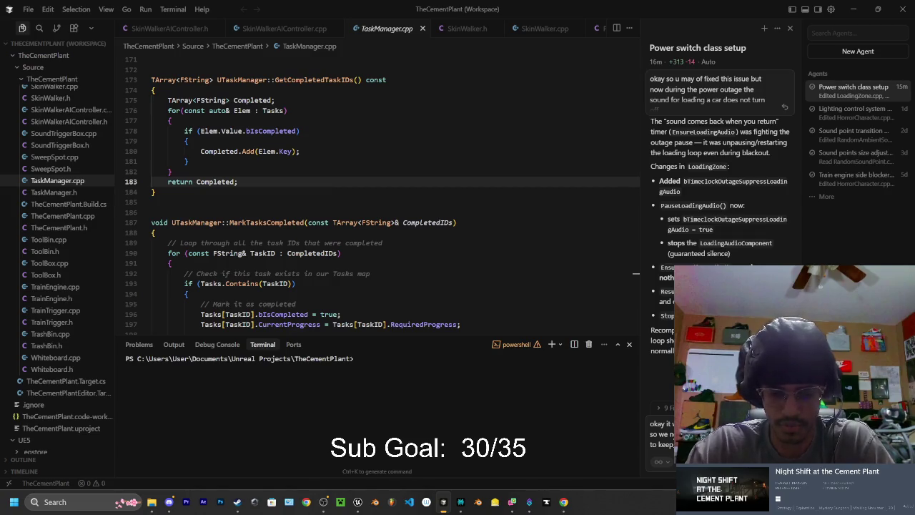
{"action": "type", "text": "screen t"}
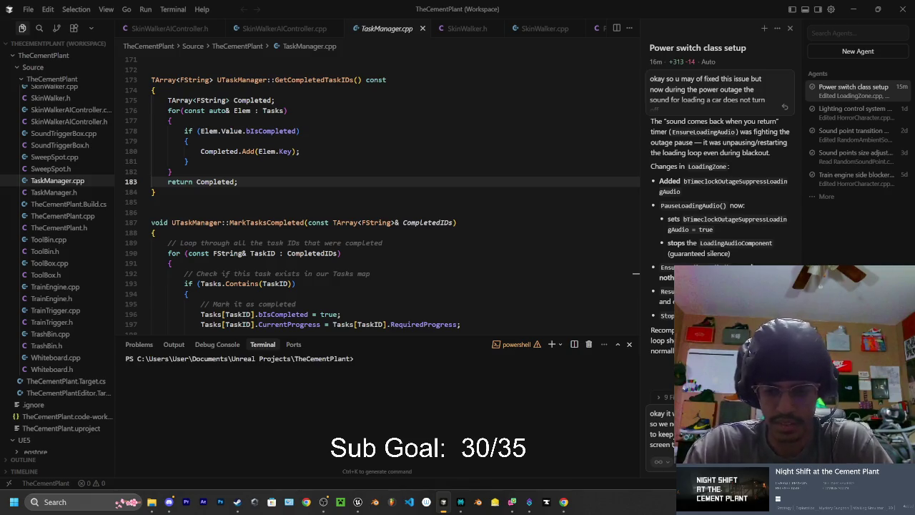
{"action": "type", "text": "need to"}
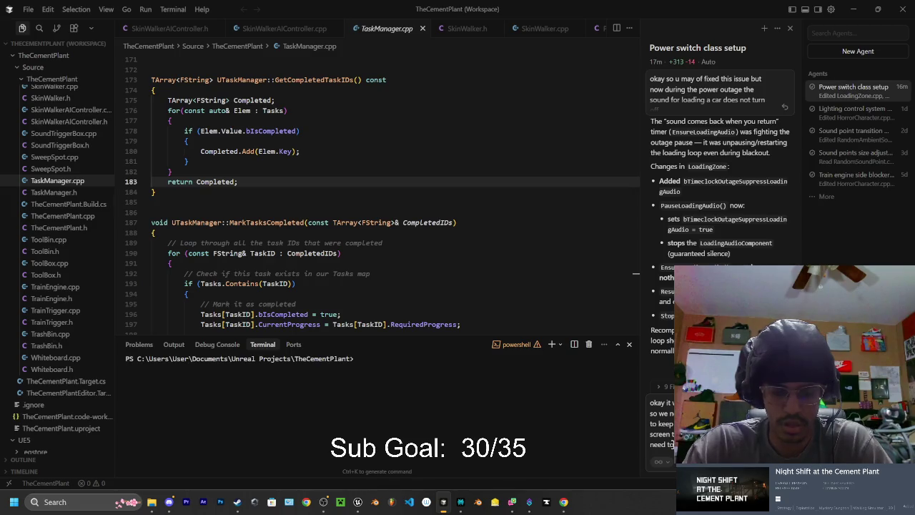
{"action": "type", "text": "vera"}
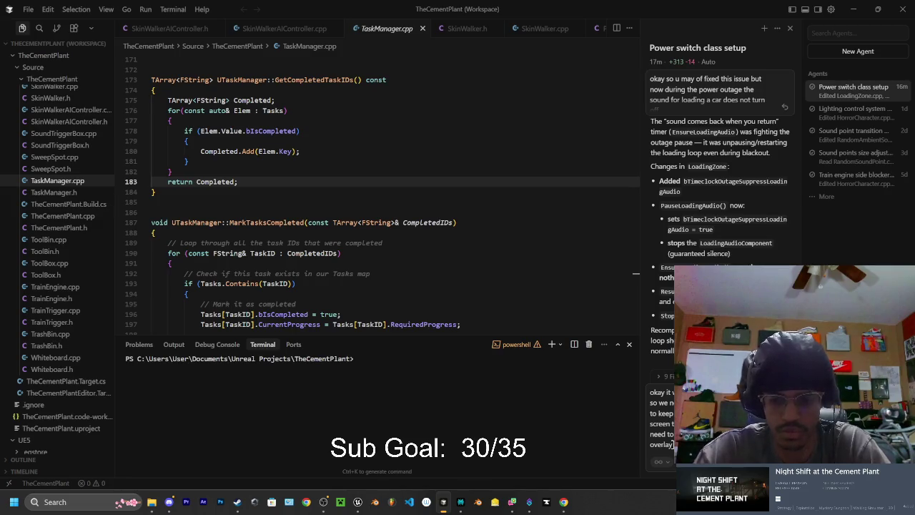
{"action": "key", "text": "Return"}
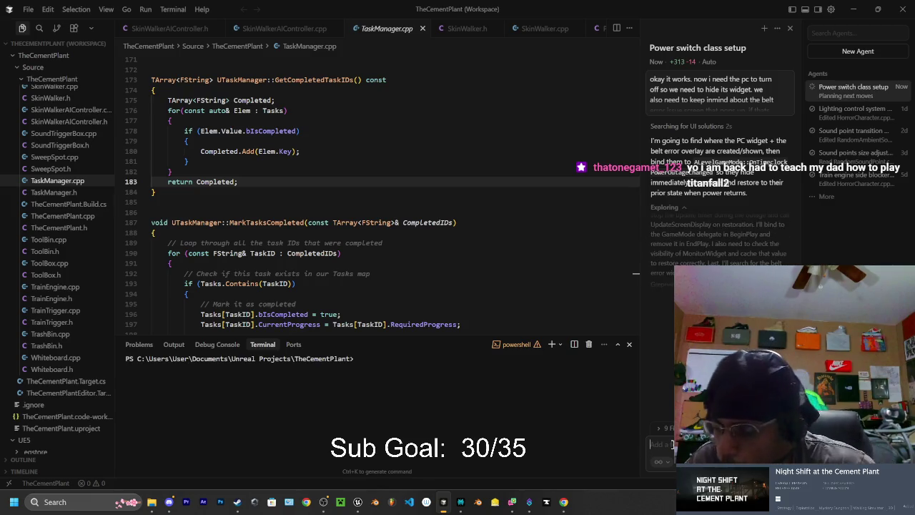
{"action": "left_click", "coordinate": [672, 444]}
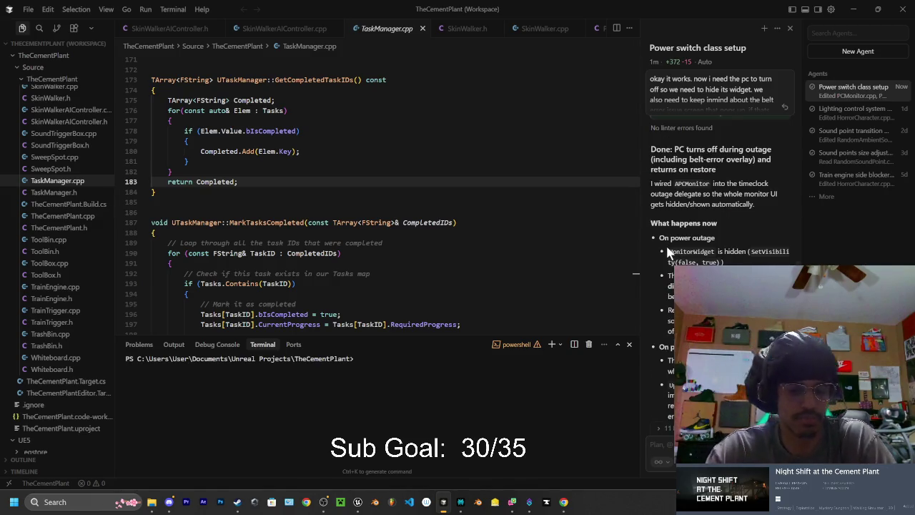
Hot-reload the agent's PCMonitor changes with Live Coding (Ctrl+Alt+F11)
{"action": "key", "text": "ctrl+alt+F11"}
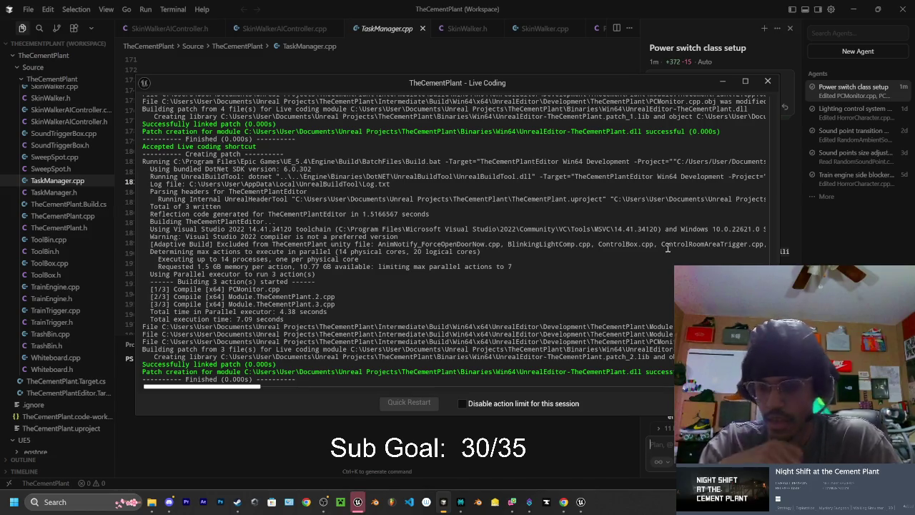
Close Live Coding, return to the CementPlant level, playtest it twice and save all modified assets
{"action": "left_click", "coordinate": [767, 82]}
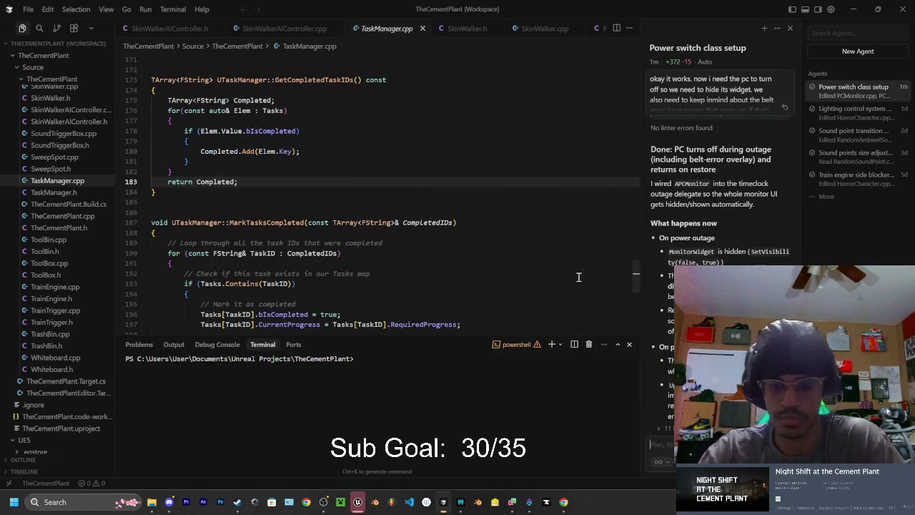
{"action": "left_click", "coordinate": [359, 505]}
{"action": "left_click", "coordinate": [217, 22]}
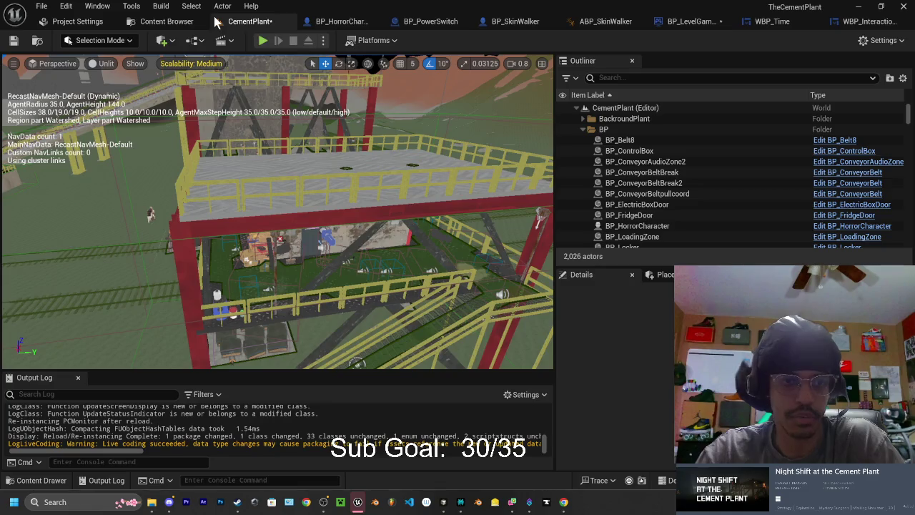
{"action": "left_click", "coordinate": [263, 40]}
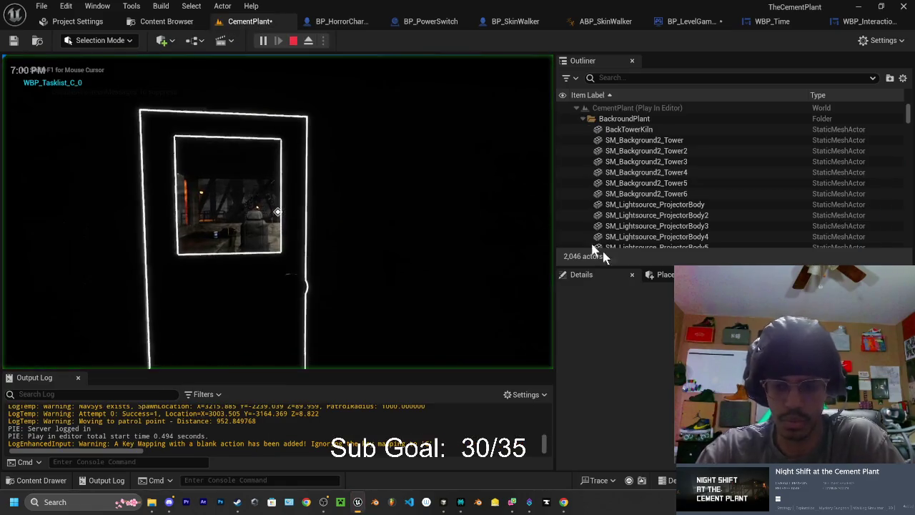
{"action": "key", "text": "Escape"}
{"action": "key", "text": "ctrl+shift+s"}
{"action": "left_click", "coordinate": [545, 369]}
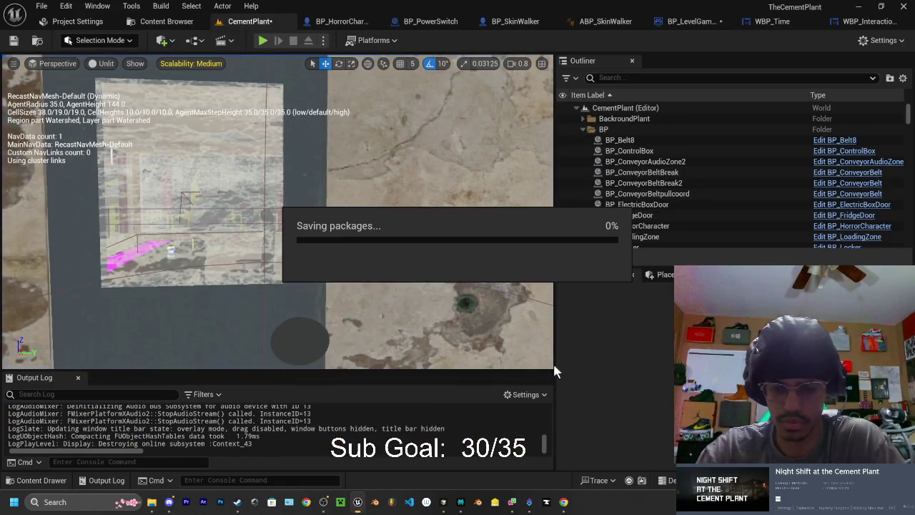
{"action": "left_click", "coordinate": [262, 40]}
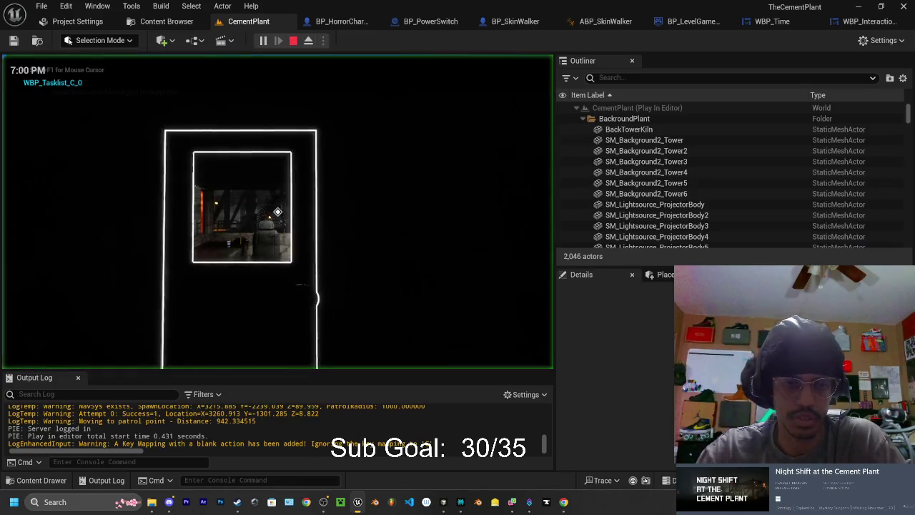
{"action": "key", "text": "Escape"}
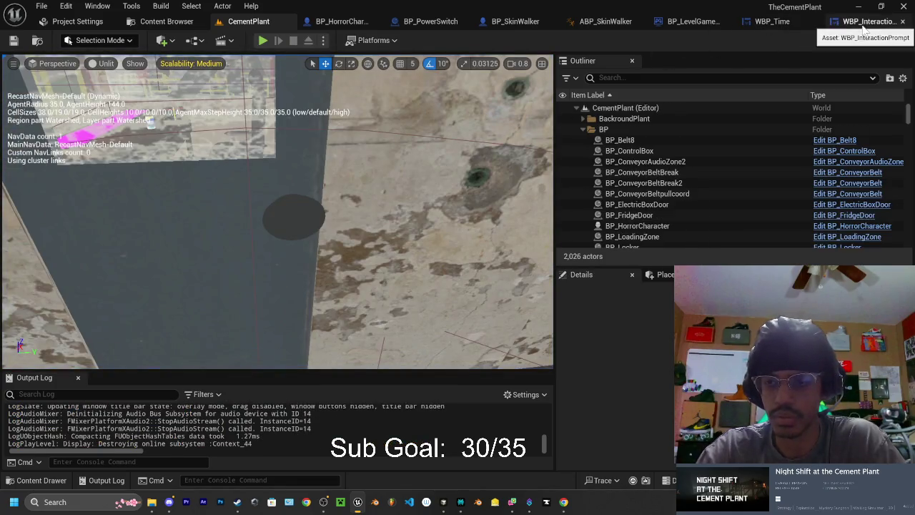
Check BP_LevelGameMode's Blackout After Real Seconds (30.0), then reselect BP_ControlBox in CementPlant
{"action": "left_click", "coordinate": [858, 21]}
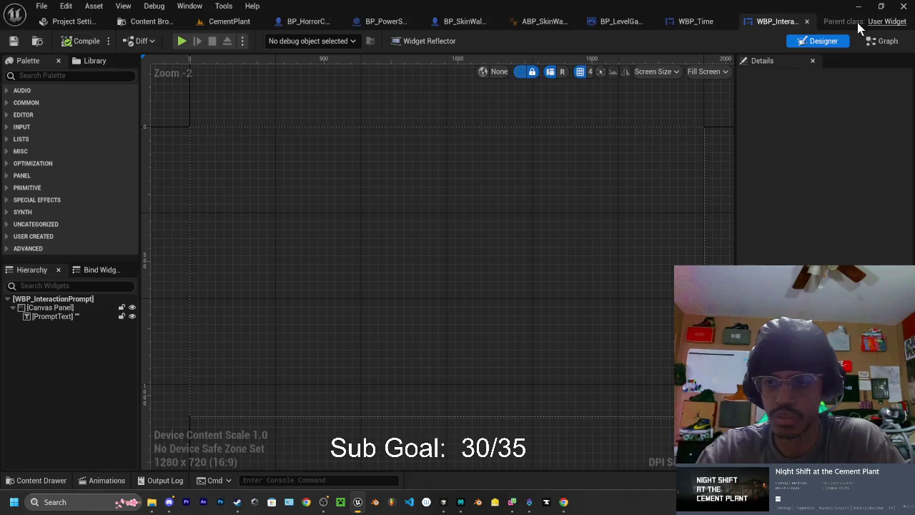
{"action": "left_click", "coordinate": [629, 21]}
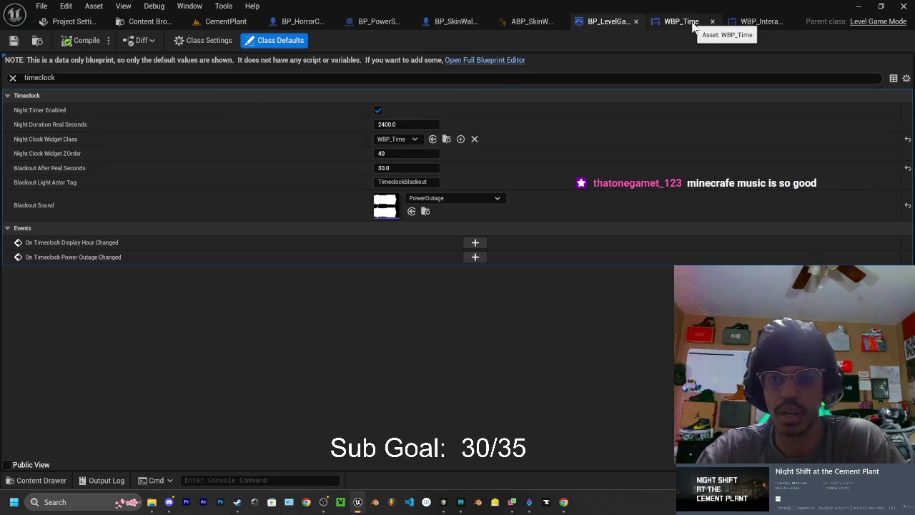
{"action": "left_click", "coordinate": [226, 21]}
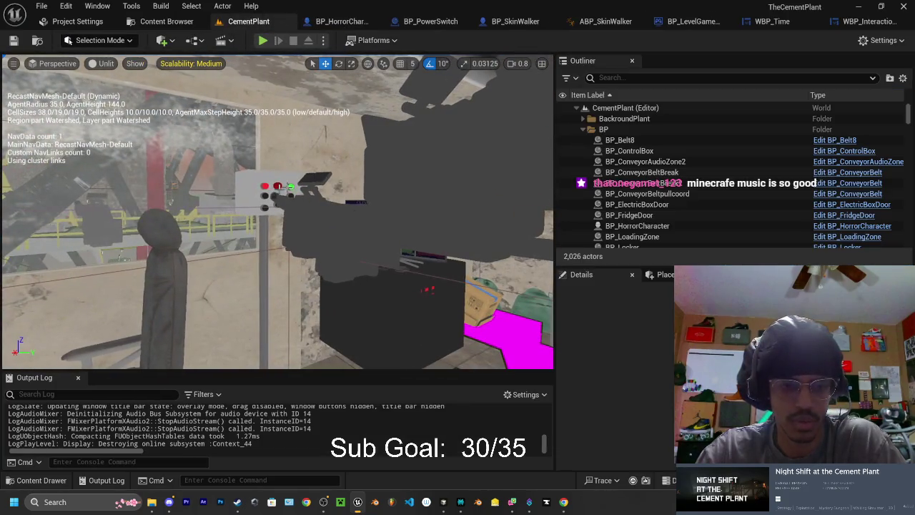
{"action": "left_click", "coordinate": [265, 177]}
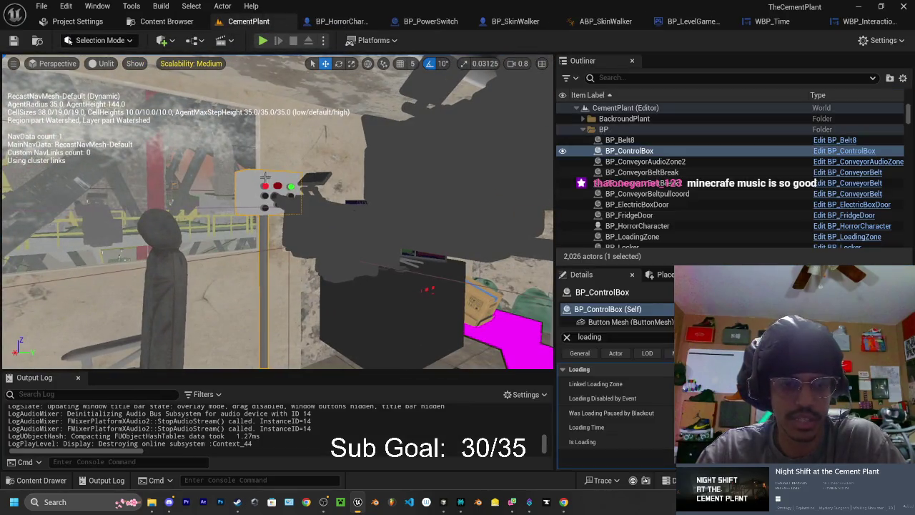
{"action": "left_click_drag", "start_coordinate": [264, 176], "coordinate": [120, 273]}
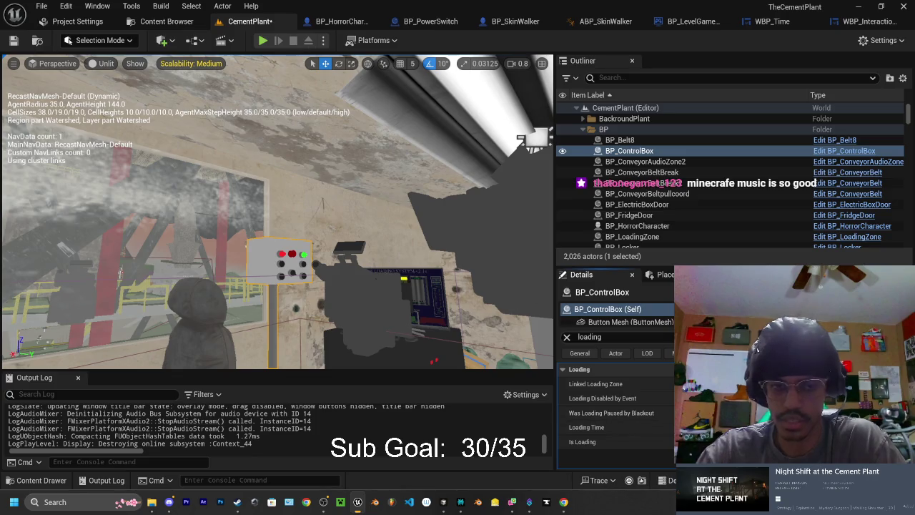
Playtest the level, walk to the control panel and load cars until 2/9 are loaded
{"action": "left_click", "coordinate": [263, 40]}
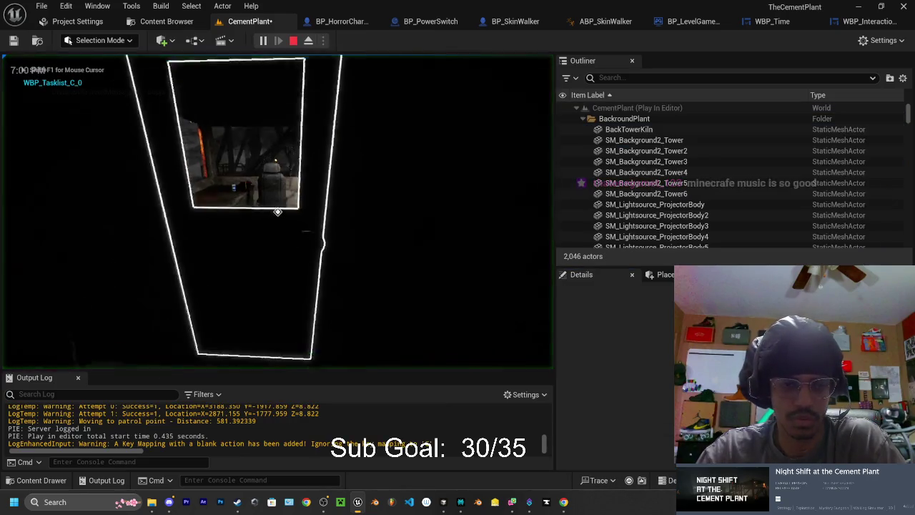
{"action": "key", "text": "w"}
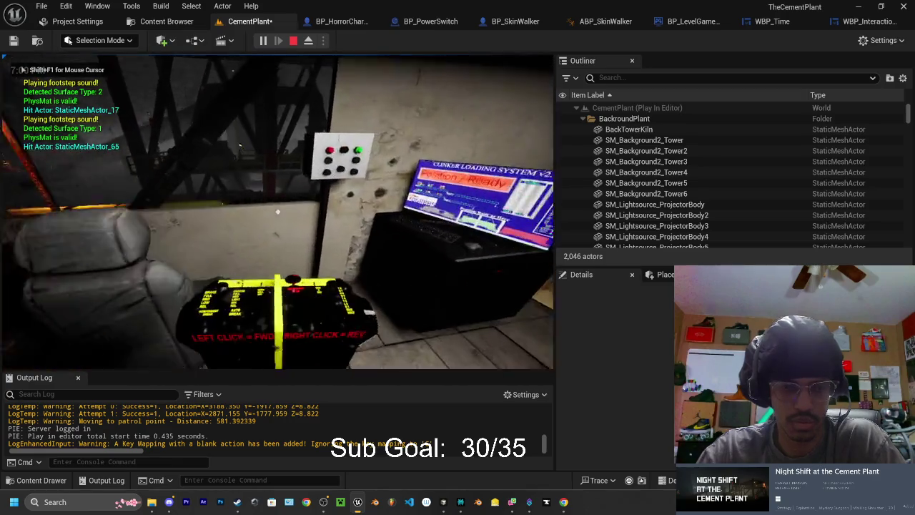
{"action": "key", "text": "s"}
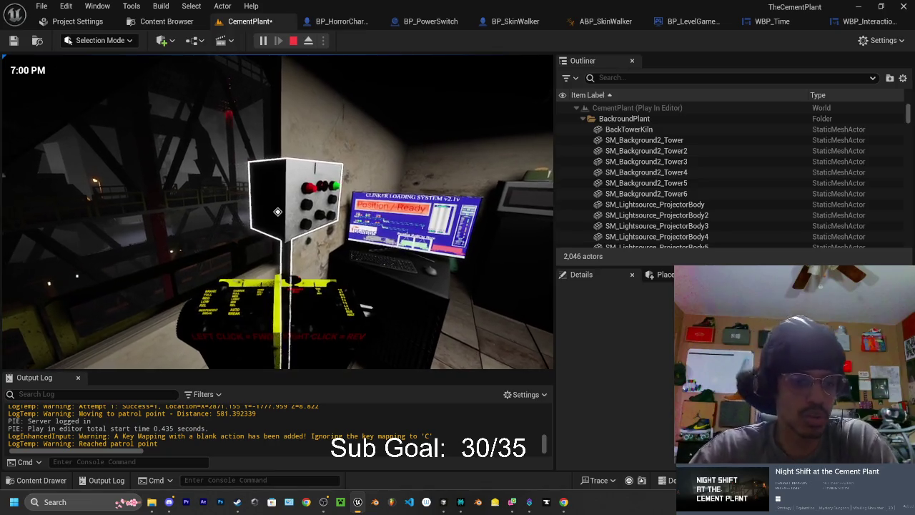
{"action": "key", "text": "w"}
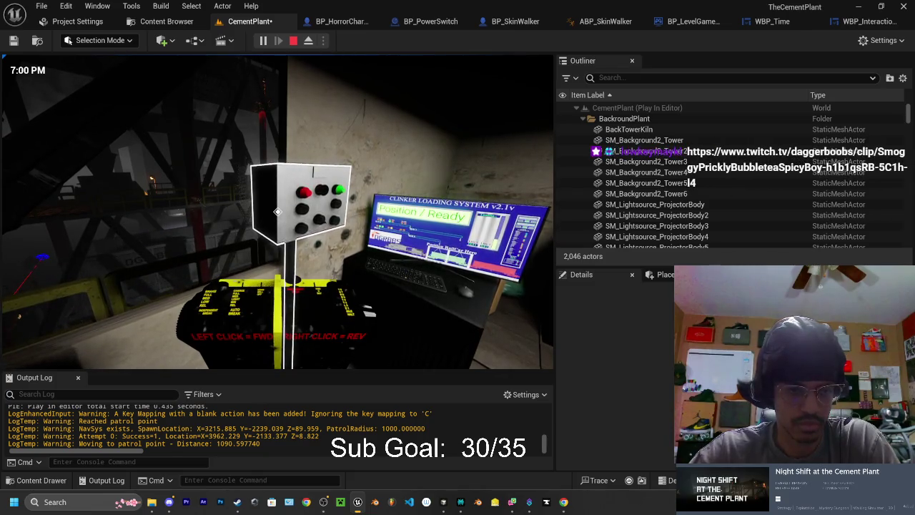
{"action": "left_click", "coordinate": [277, 212]}
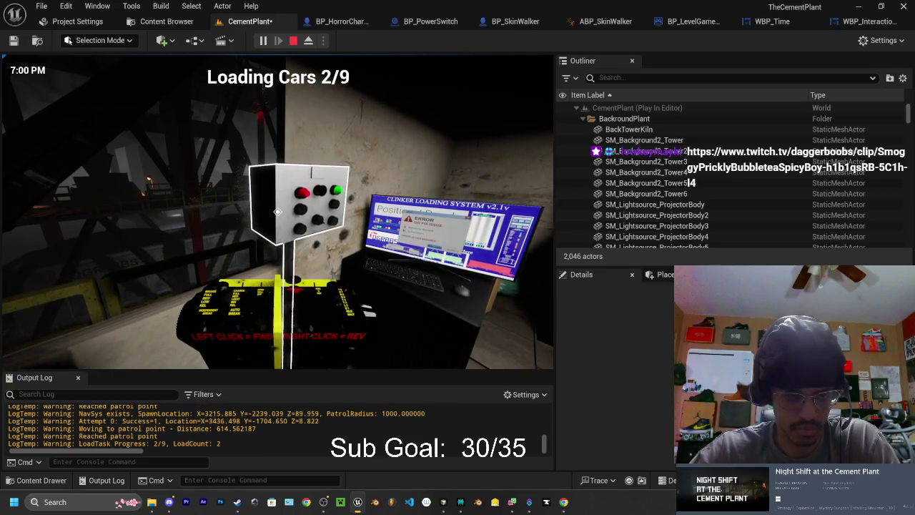
Walk from the control console along the outdoor walkway past the rail bridge into the building
{"action": "key", "text": "a"}
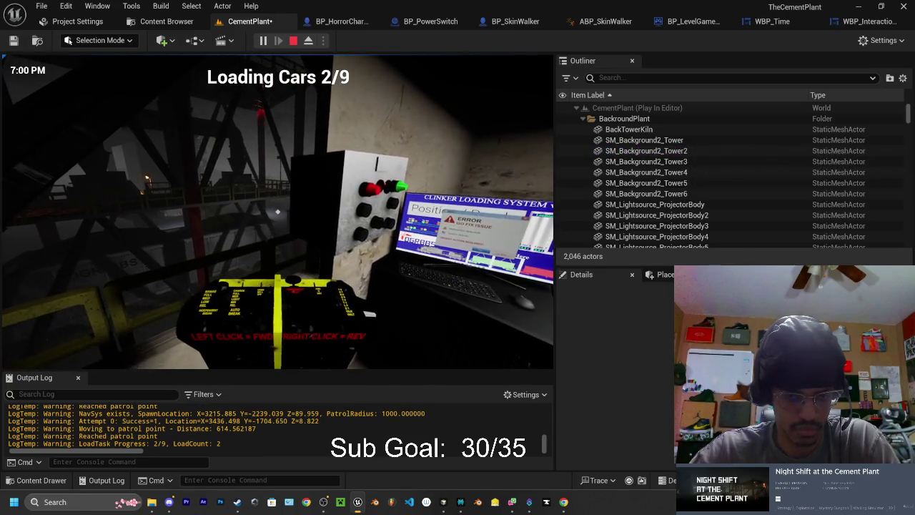
{"action": "key", "text": "s"}
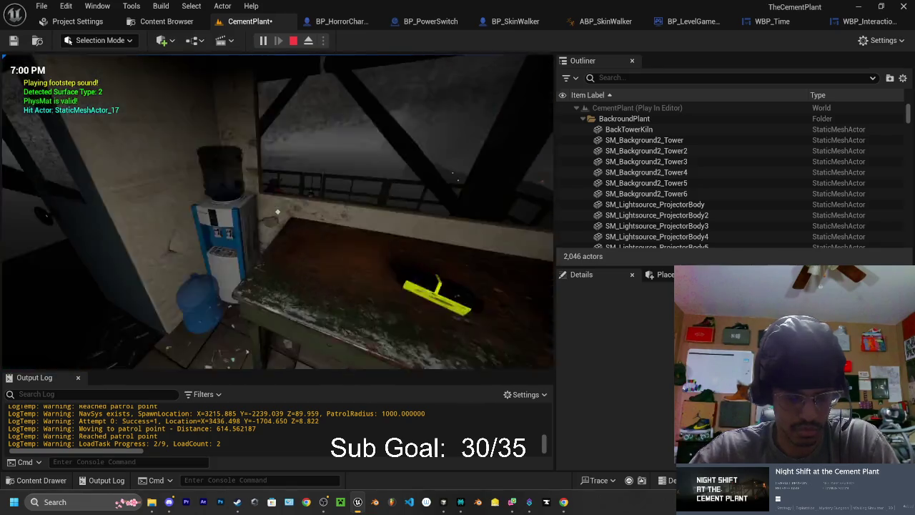
{"action": "key", "text": "w"}
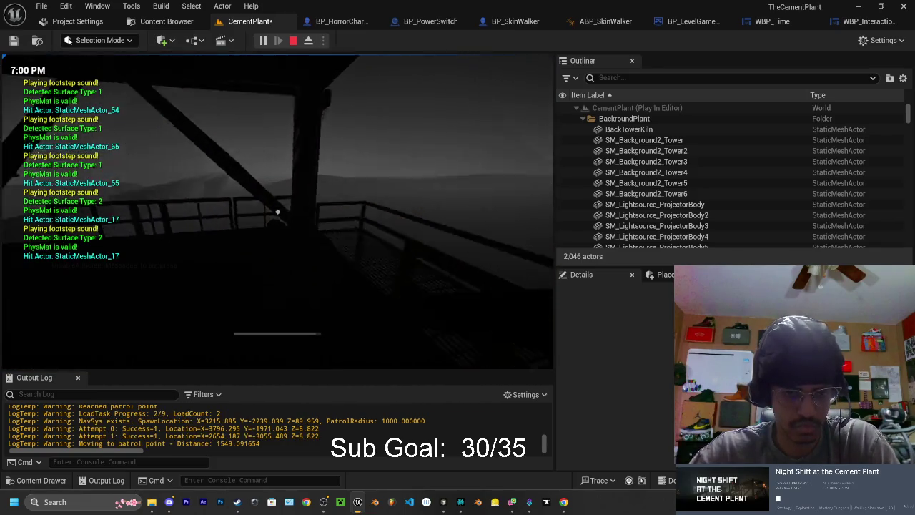
{"action": "key", "text": "w"}
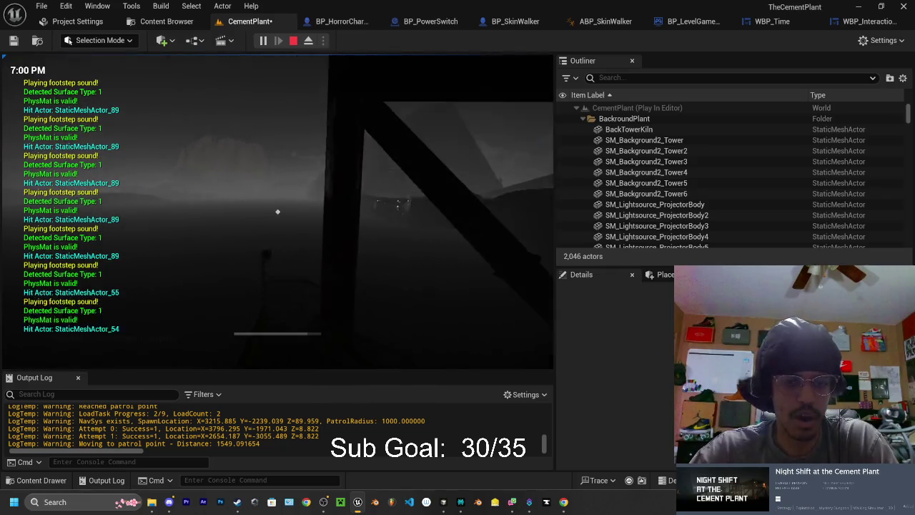
{"action": "key", "text": "w"}
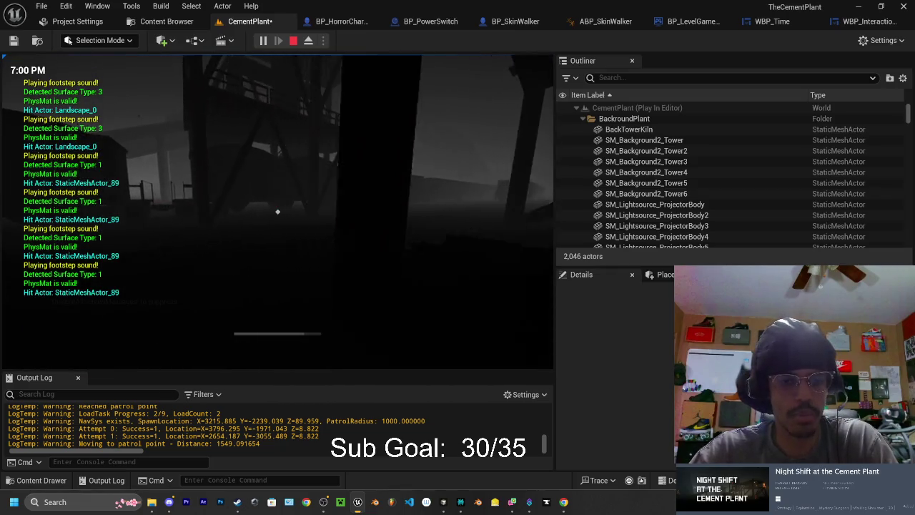
{"action": "key", "text": "w"}
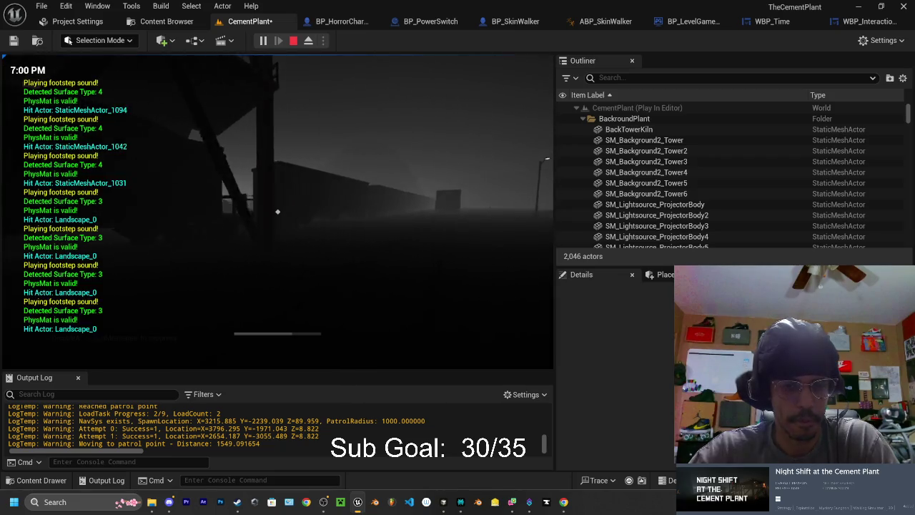
{"action": "key", "text": "w"}
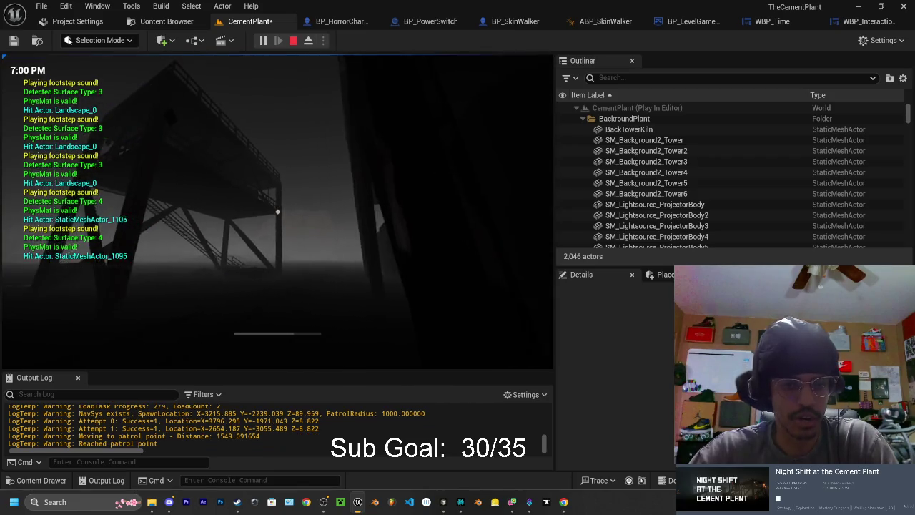
{"action": "key", "text": "w"}
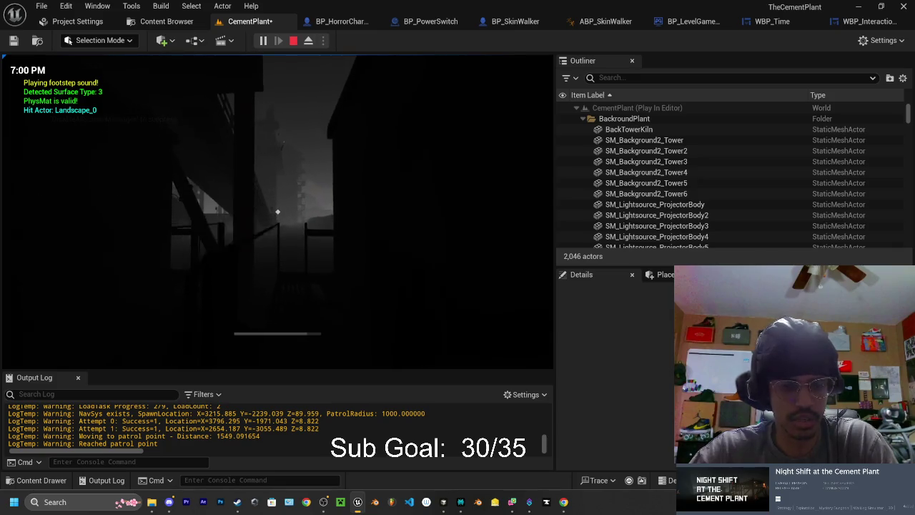
{"action": "key", "text": "w"}
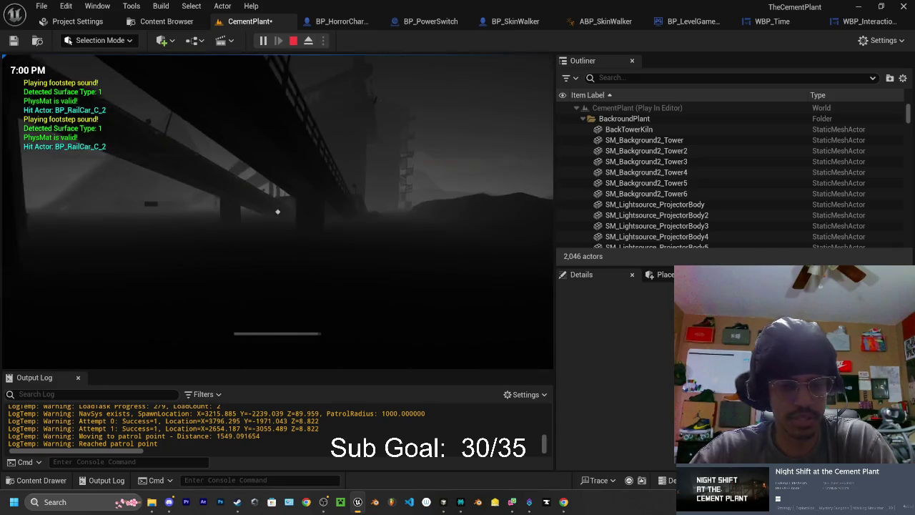
{"action": "key", "text": "w"}
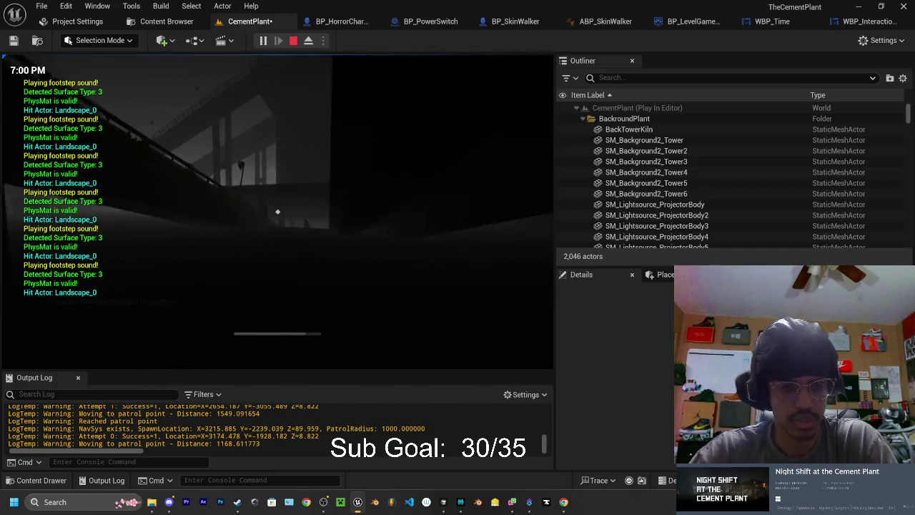
{"action": "key", "text": "w"}
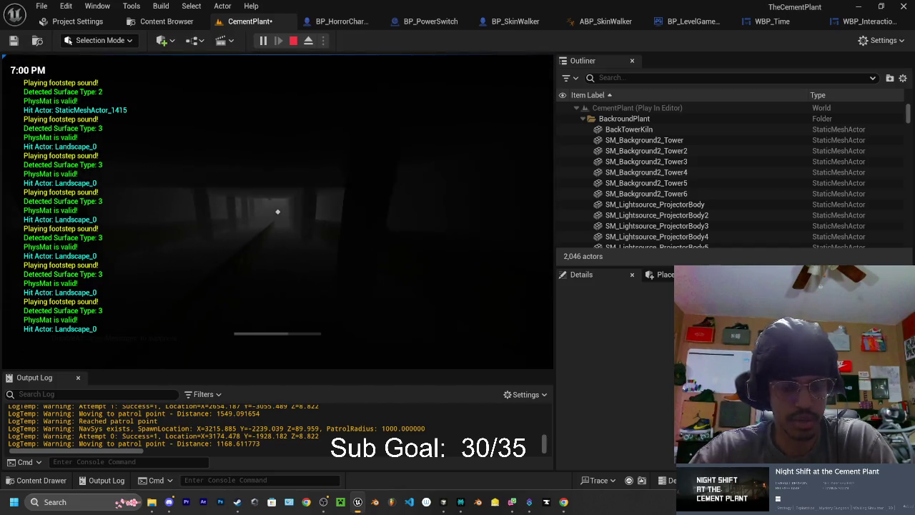
{"action": "key", "text": "w"}
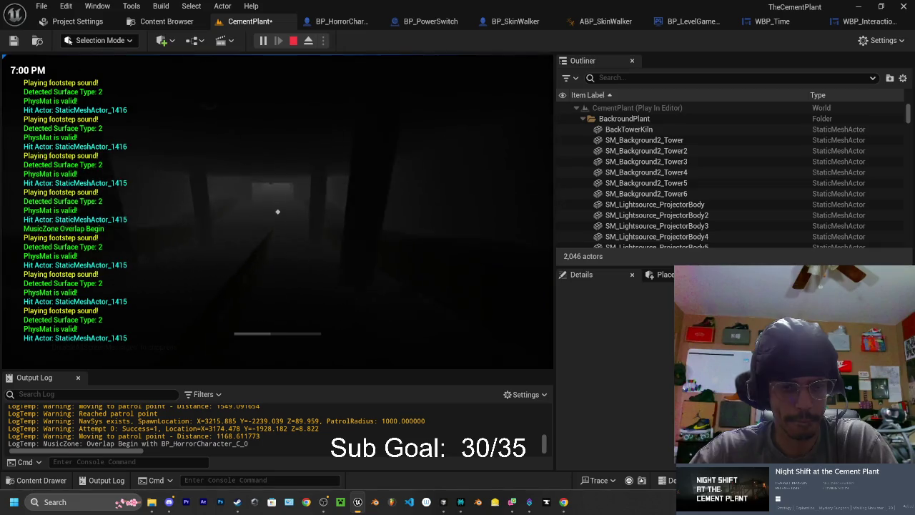
{"action": "key", "text": "w"}
{"action": "scroll", "coordinate": [277, 211], "scroll_direction": "up", "scroll_amount": 7}
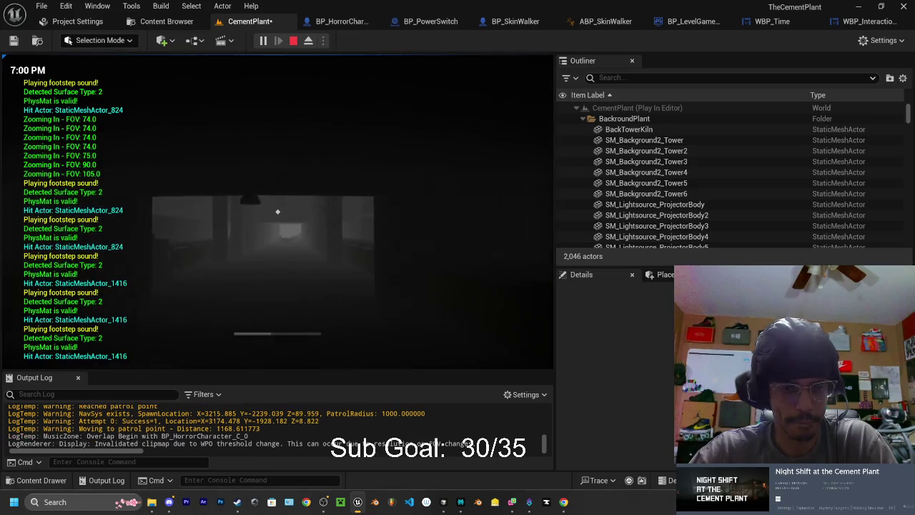
{"action": "key", "text": "w"}
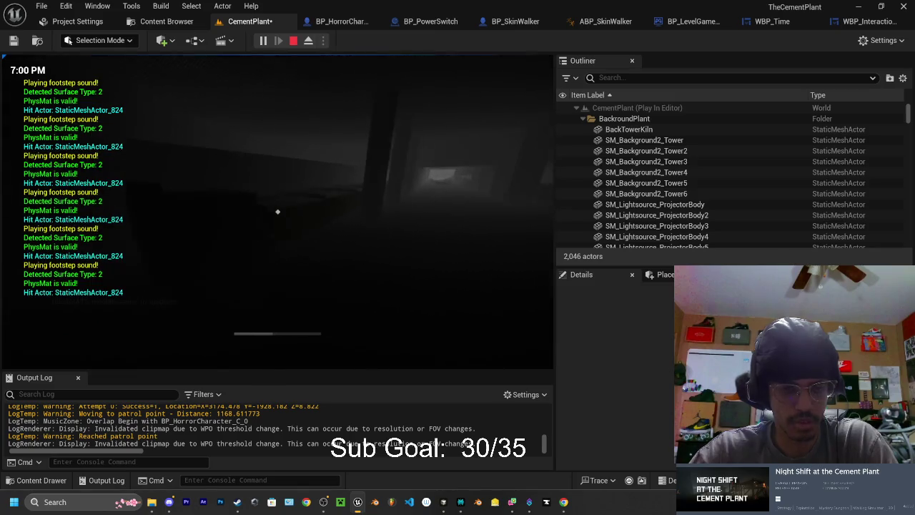
{"action": "key", "text": "w"}
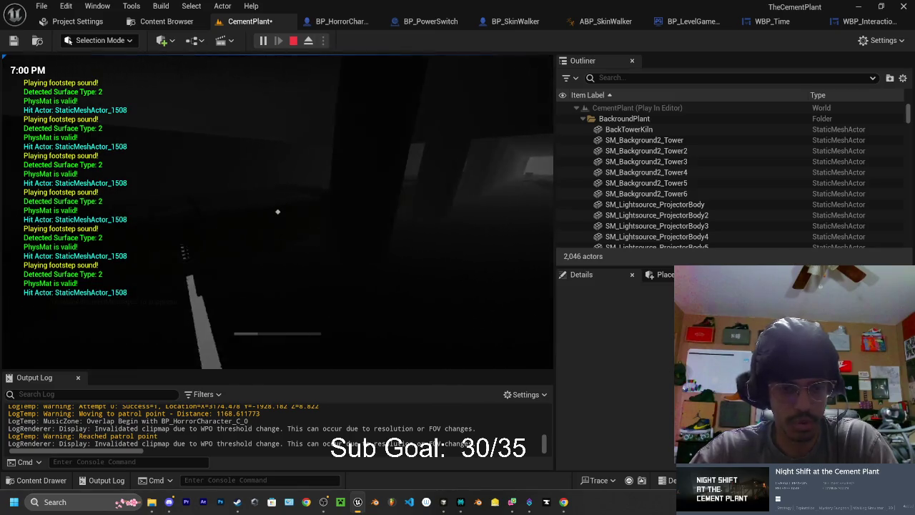
{"action": "key", "text": "w"}
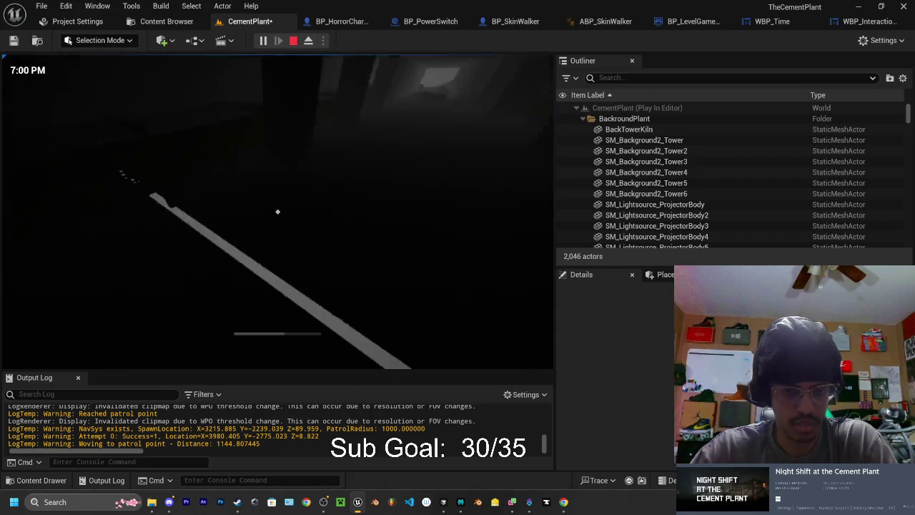
Switch on the flashlight and walk through the dark interior past the yellow railing to the door
{"action": "key", "text": "w"}
{"action": "key", "text": "f"}
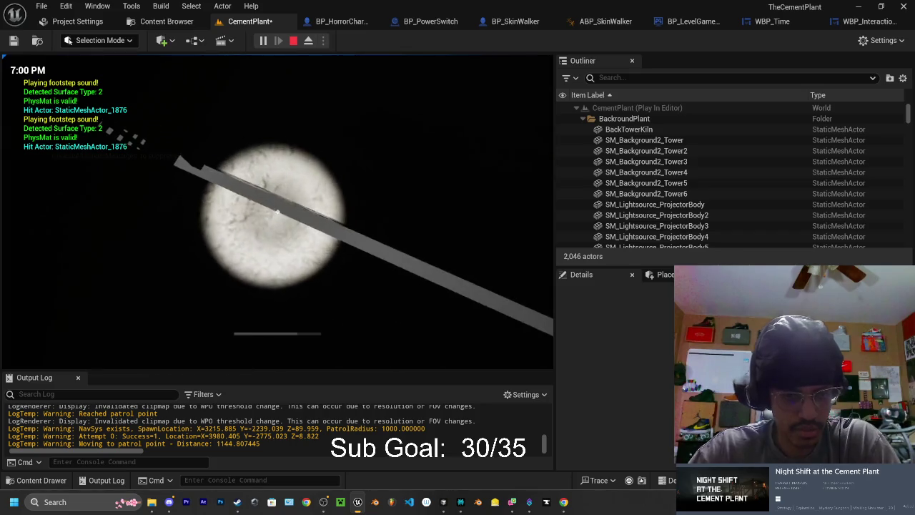
{"action": "scroll", "coordinate": [278, 211], "scroll_direction": "up", "scroll_amount": 5}
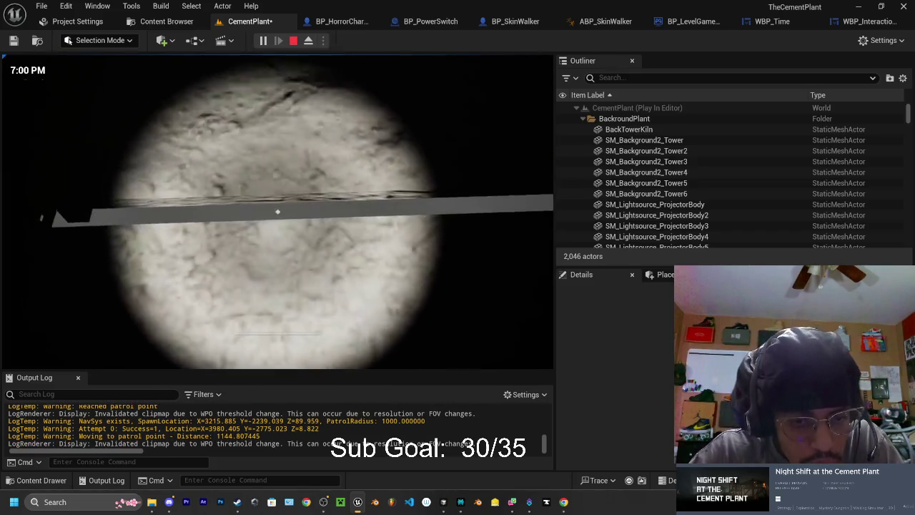
{"action": "key", "text": "w"}
{"action": "scroll", "coordinate": [277, 211], "scroll_direction": "down", "scroll_amount": 5}
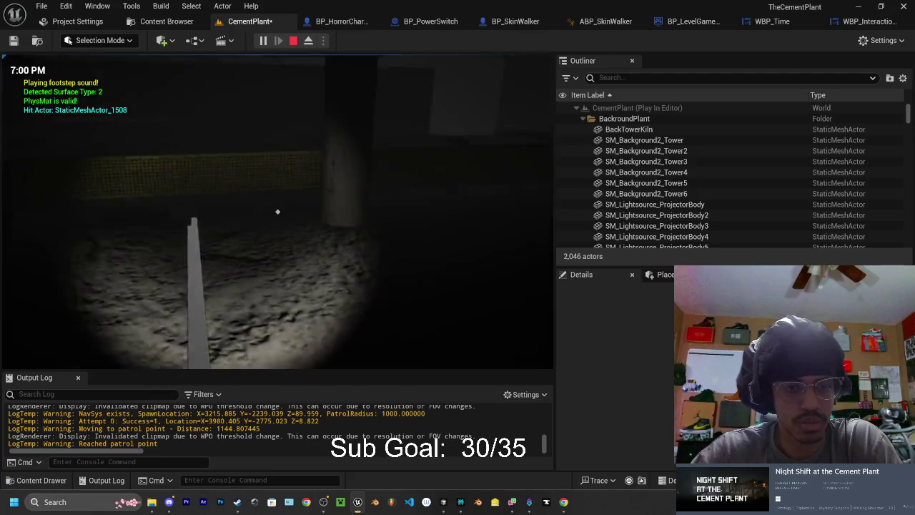
{"action": "key", "text": "w"}
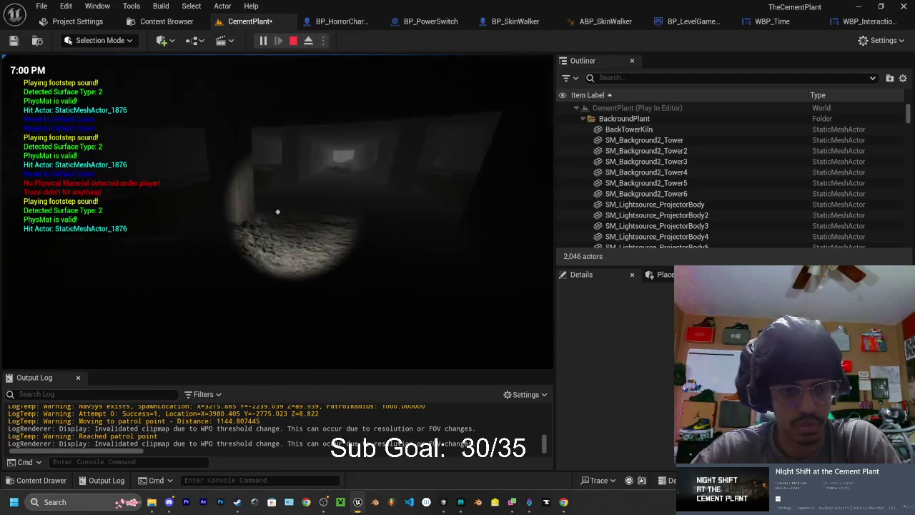
{"action": "key", "text": "w"}
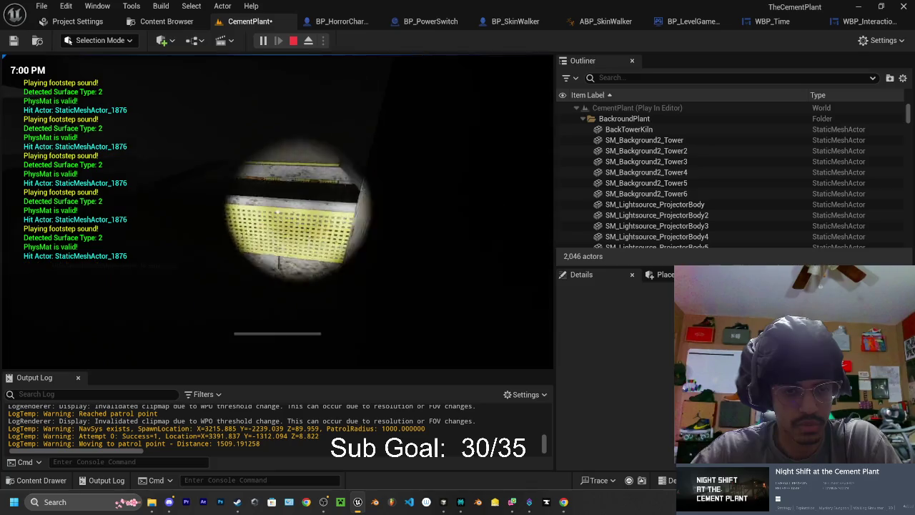
{"action": "key", "text": "w"}
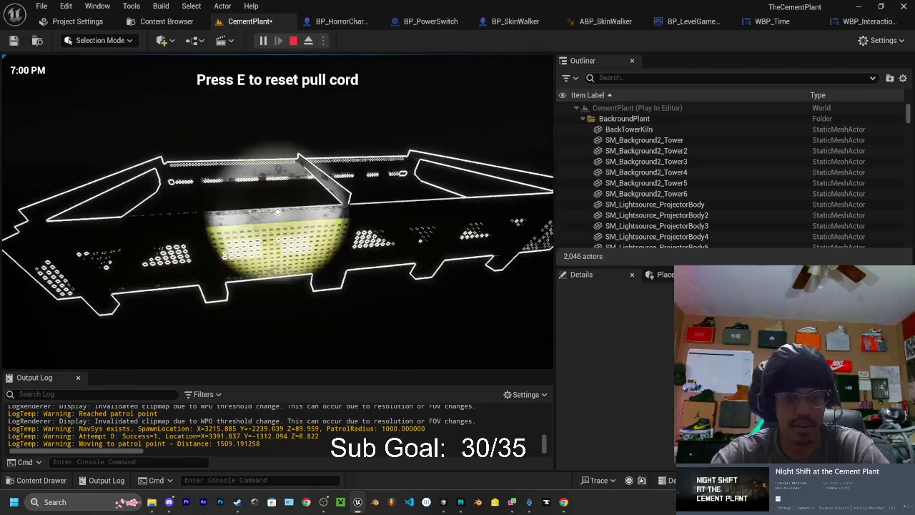
{"action": "key", "text": "w"}
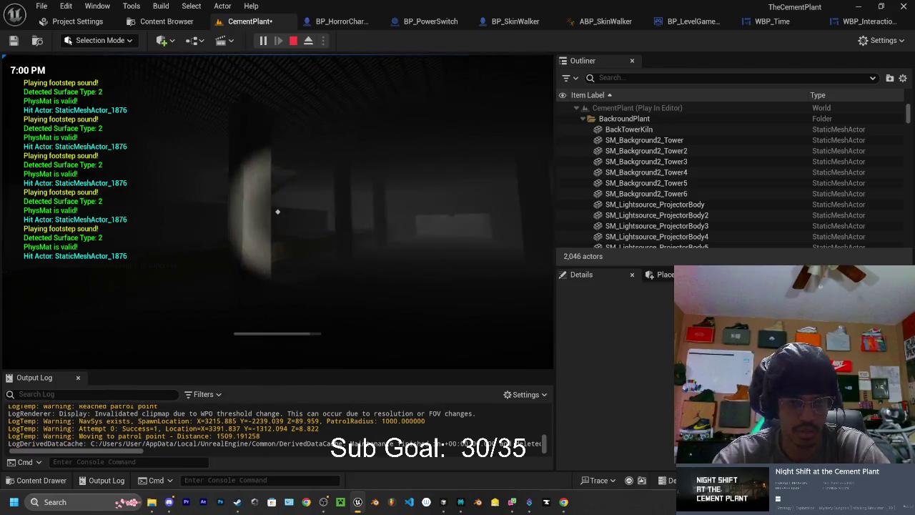
{"action": "key", "text": "w"}
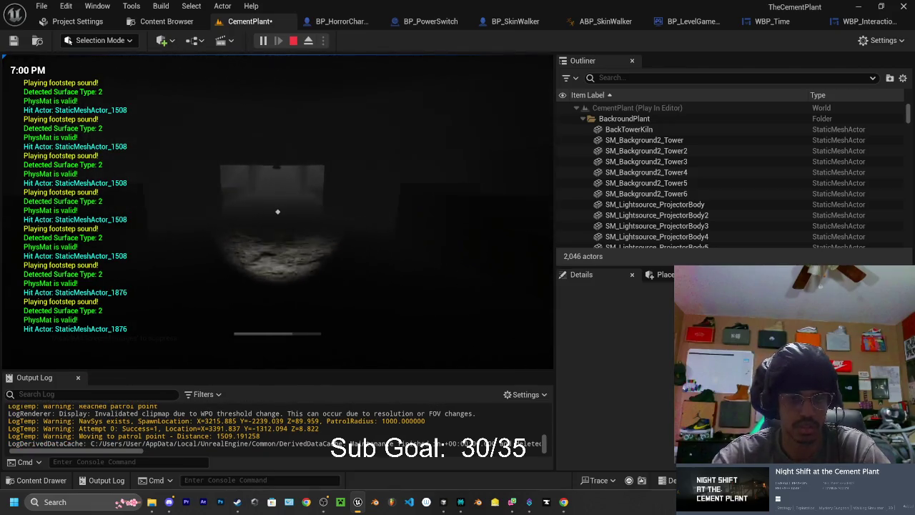
{"action": "key", "text": "w"}
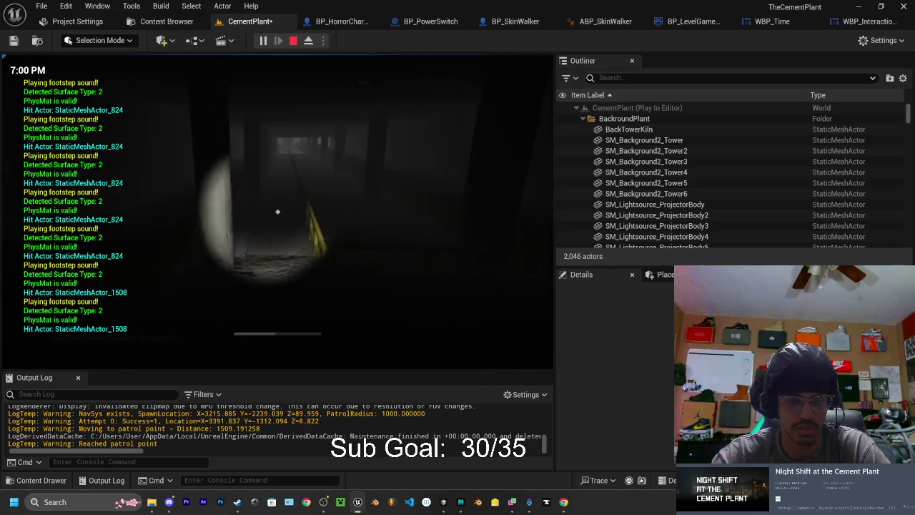
{"action": "key", "text": "w"}
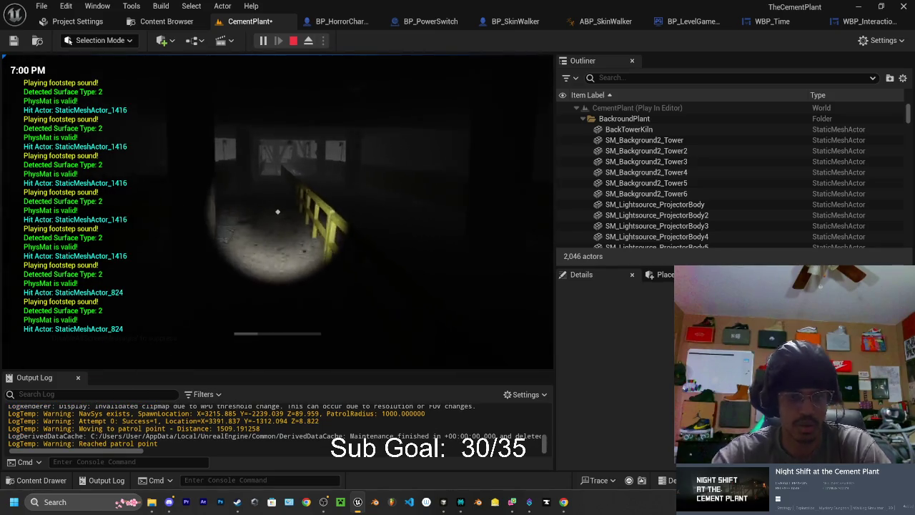
{"action": "key", "text": "w"}
{"action": "mouse_move", "coordinate": [277, 212]}
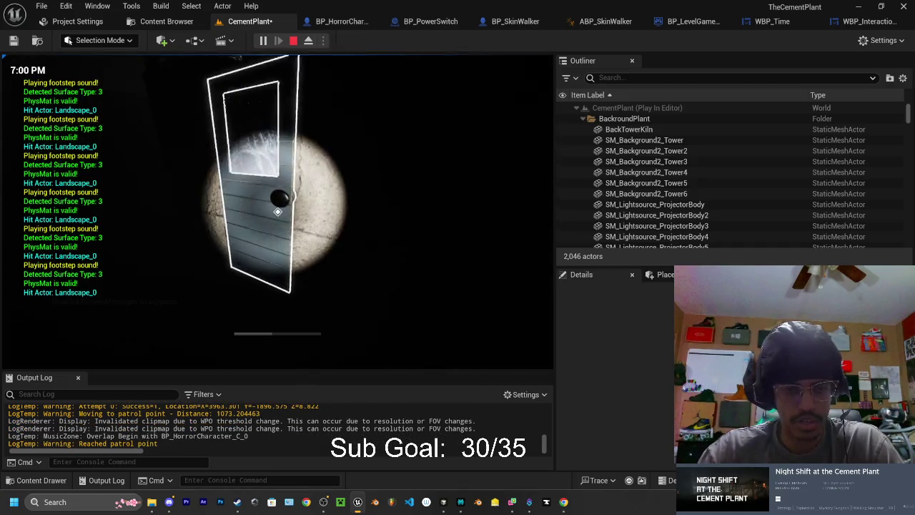
Open the outlined door, cross the room and foggy yard to the towers, and inspect the loading monitor
{"action": "key", "text": "e"}
{"action": "key", "text": "w"}
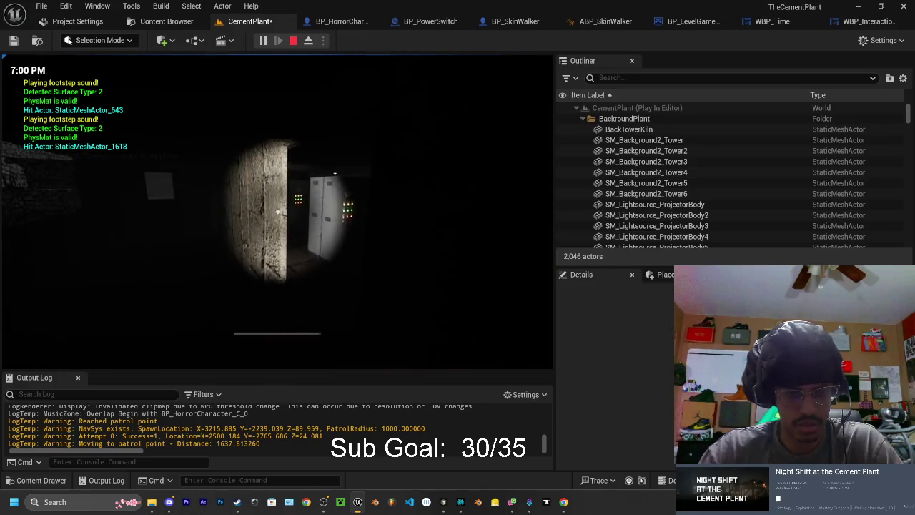
{"action": "key", "text": "w"}
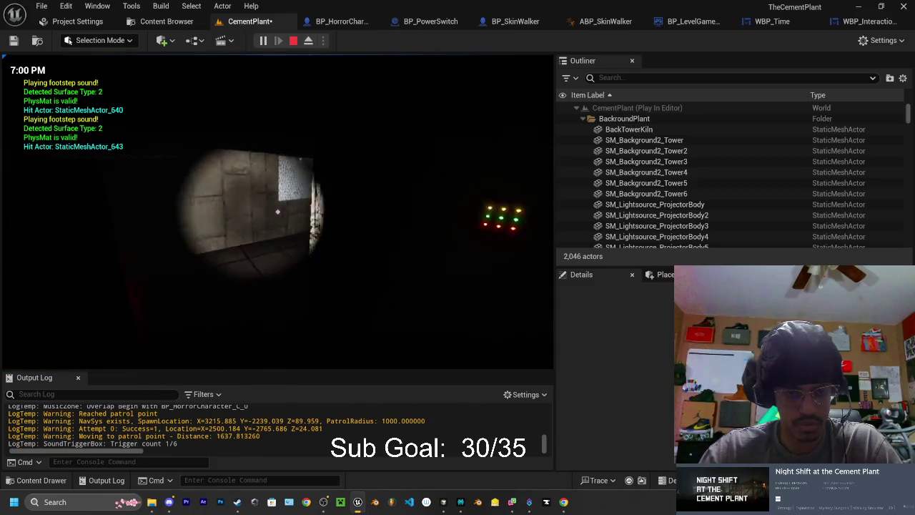
{"action": "key", "text": "w"}
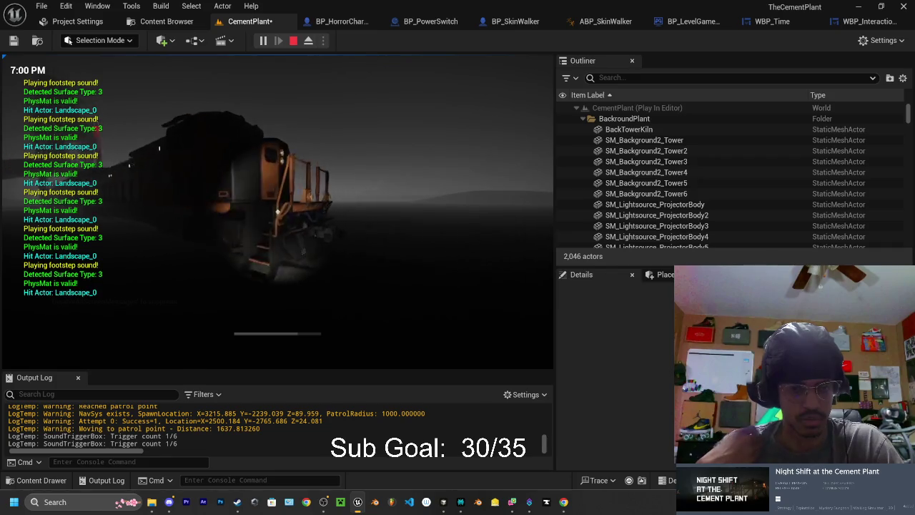
{"action": "key", "text": "w"}
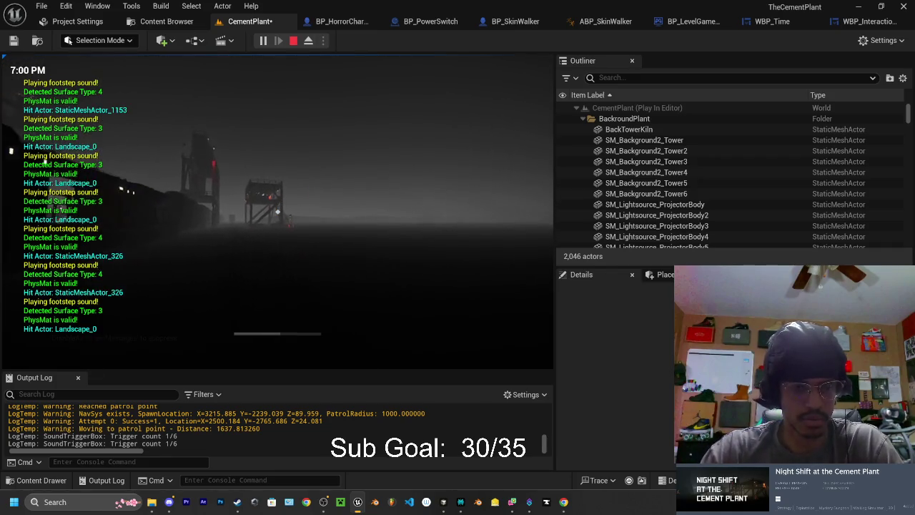
{"action": "key", "text": "w"}
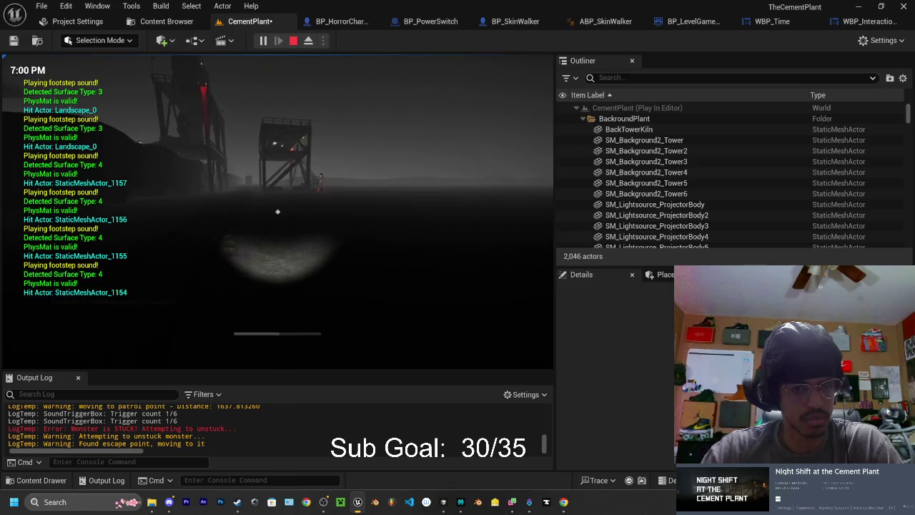
{"action": "key", "text": "w"}
{"action": "key", "text": "w"}
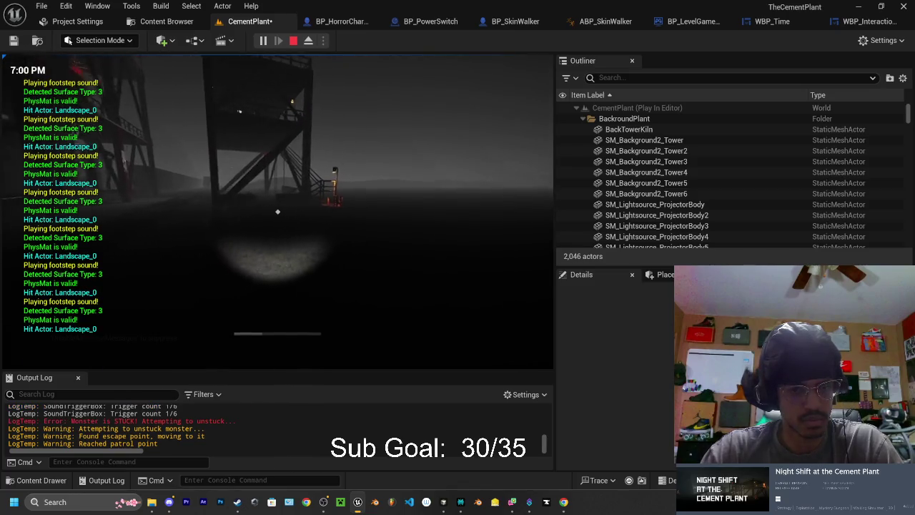
{"action": "key", "text": "w"}
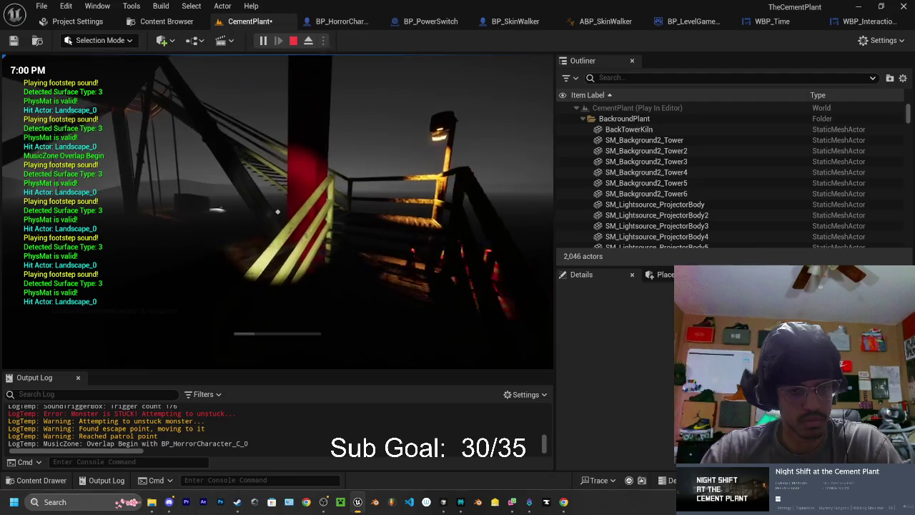
{"action": "key", "text": "w"}
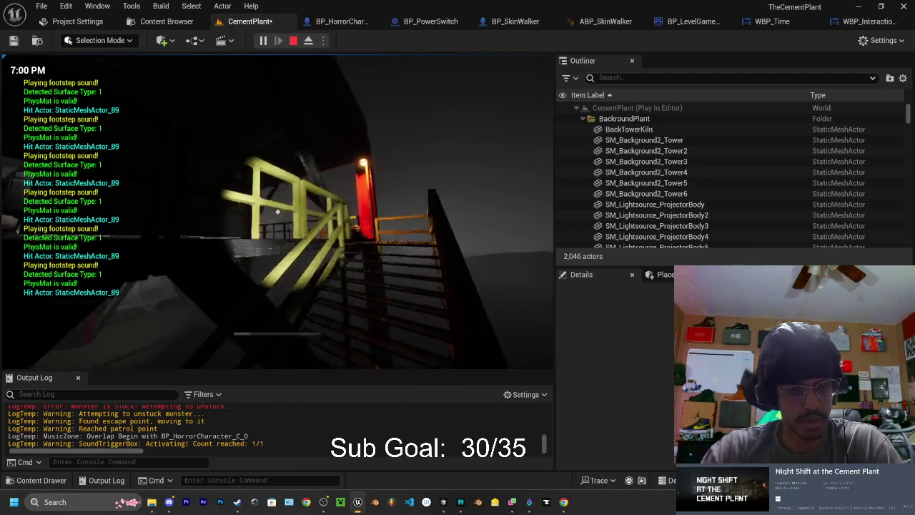
{"action": "key", "text": "w"}
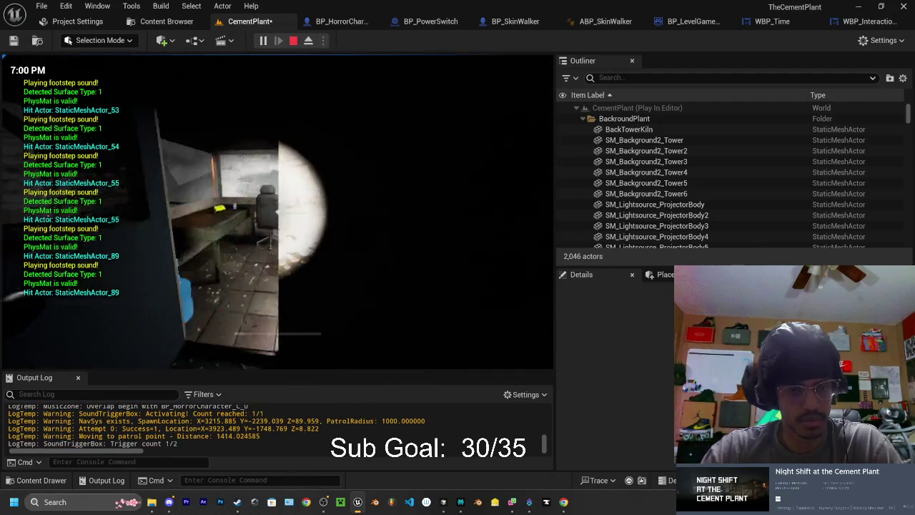
{"action": "key", "text": "e"}
{"action": "key", "text": "e"}
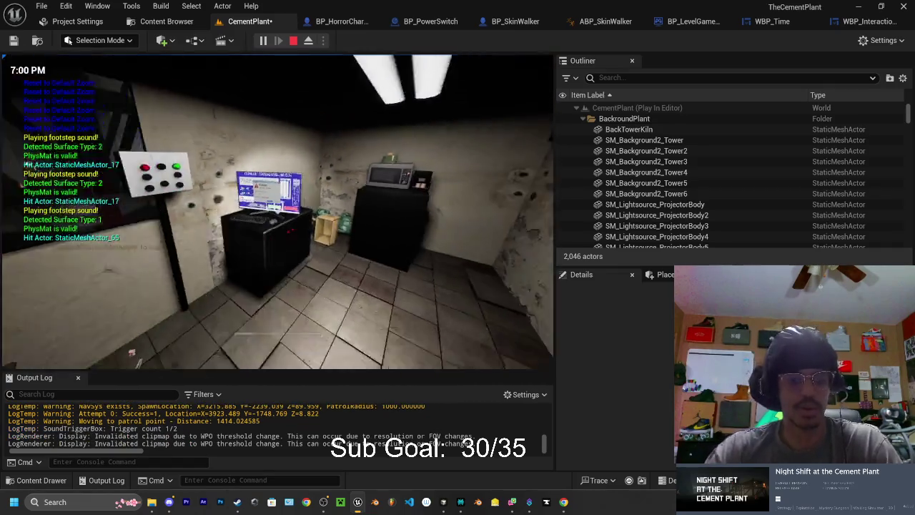
Walk along the railway tracks under the tower, past the rail bridge, and through the yellow-railed tunnel
{"action": "key", "text": "w"}
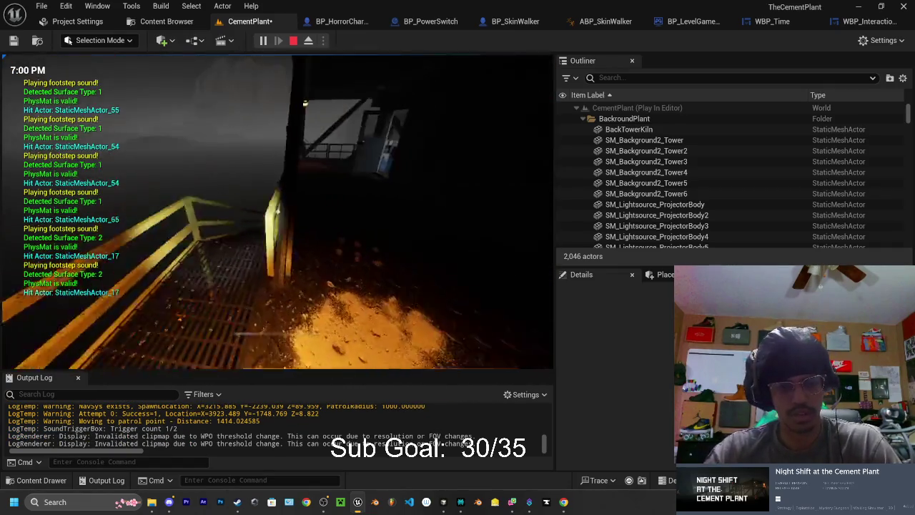
{"action": "key", "text": "w"}
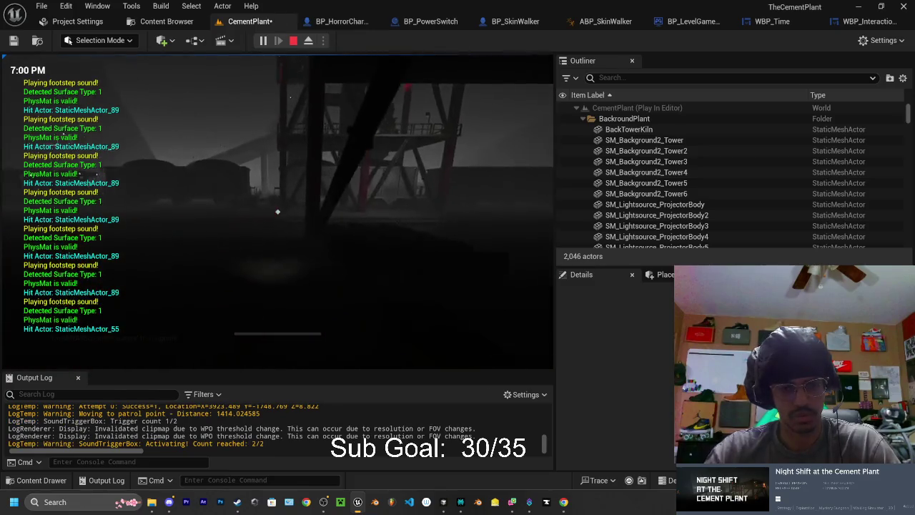
{"action": "key", "text": "w"}
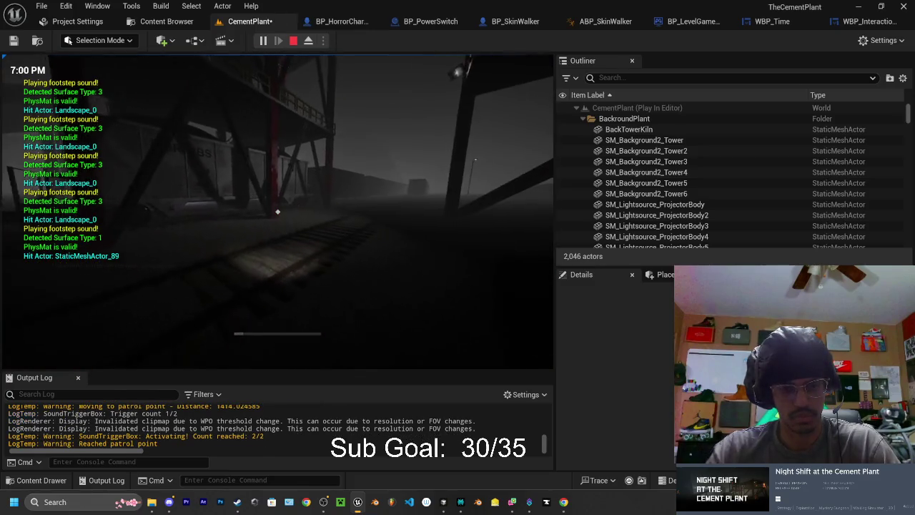
{"action": "key", "text": "w"}
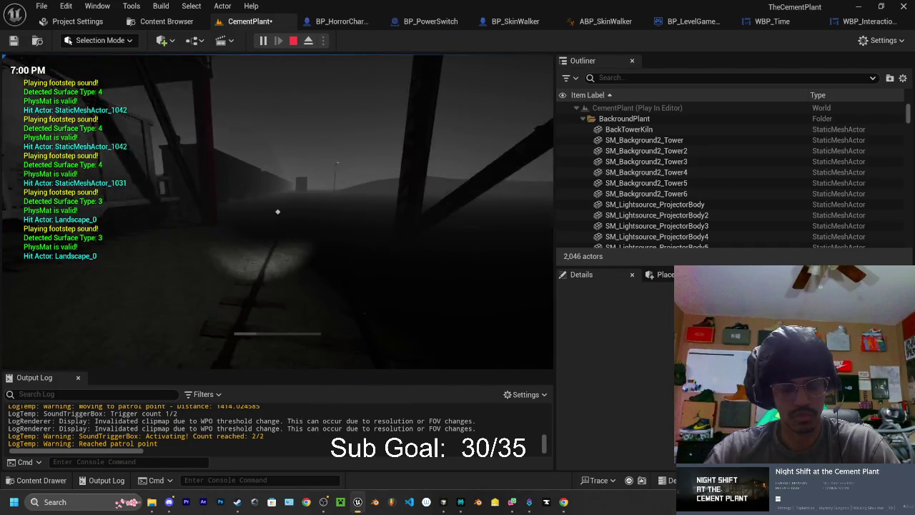
{"action": "key", "text": "w"}
{"action": "key", "text": "w"}
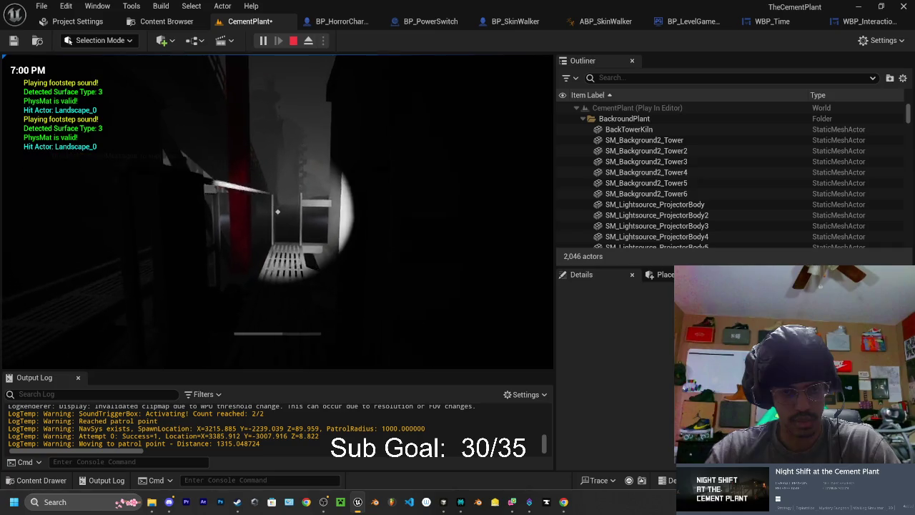
{"action": "key", "text": "w"}
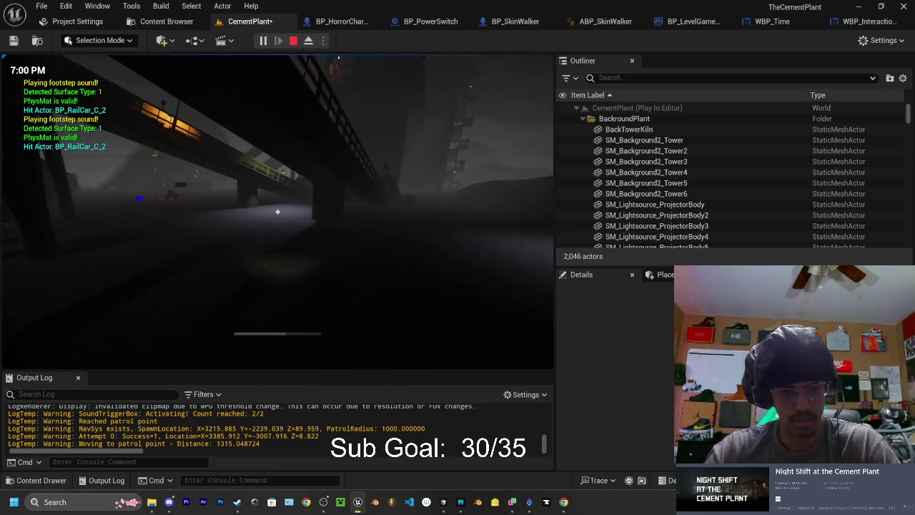
{"action": "key", "text": "w"}
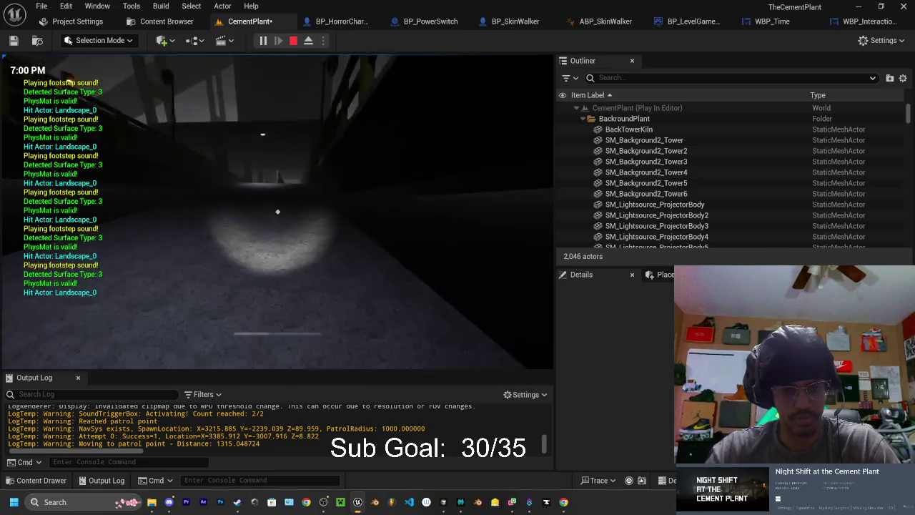
{"action": "key", "text": "w"}
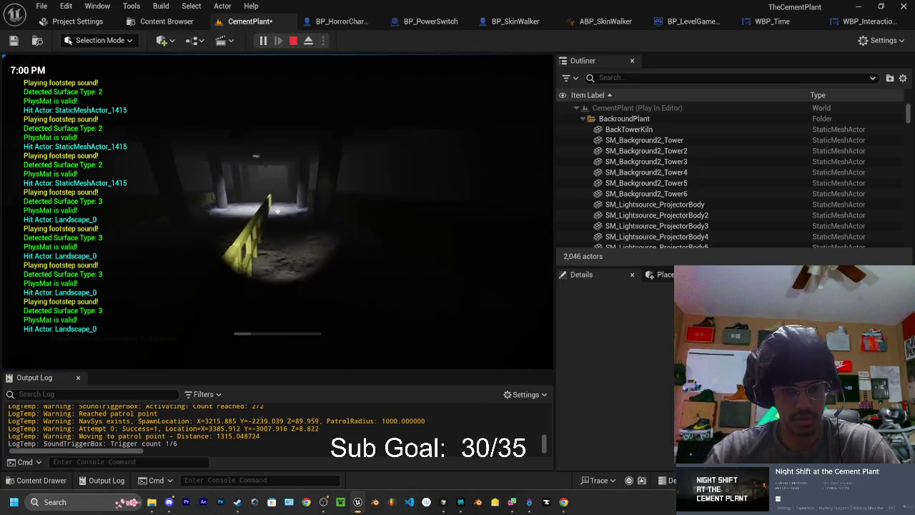
{"action": "key", "text": "w"}
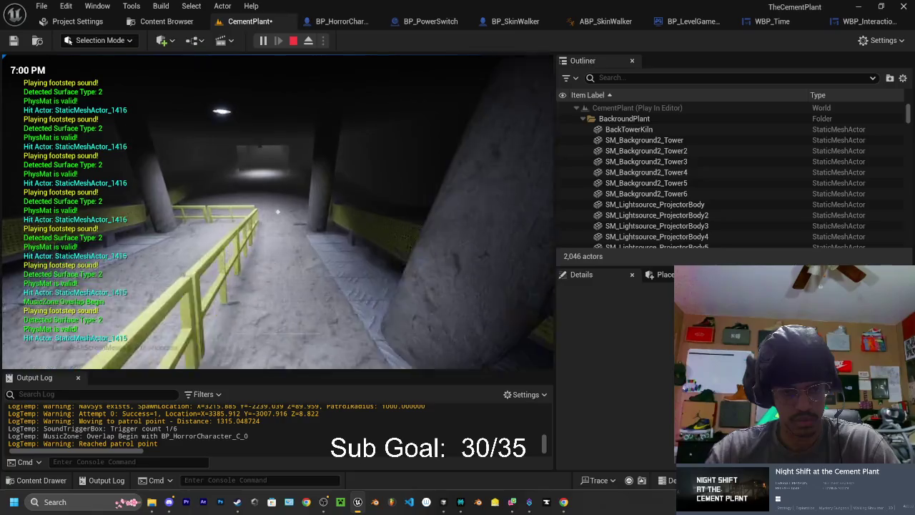
{"action": "key", "text": "w"}
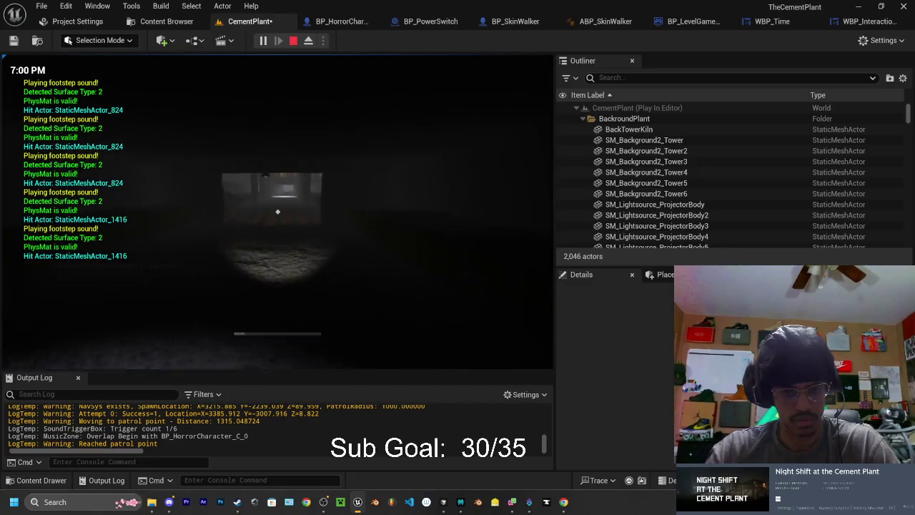
{"action": "scroll", "coordinate": [278, 211], "scroll_direction": "down", "scroll_amount": 3}
Walk to the broken conveyor belt and reset its pull cord
{"action": "key", "text": "w"}
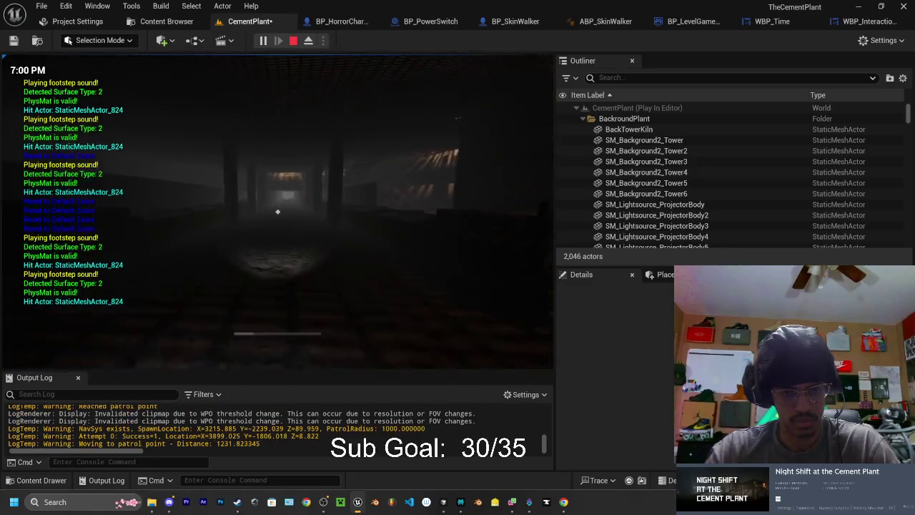
{"action": "key", "text": "w"}
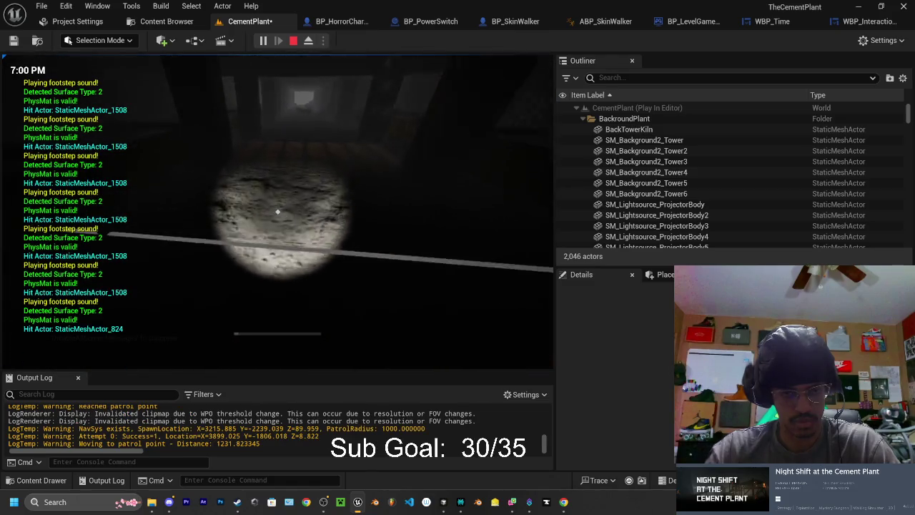
{"action": "key", "text": "w"}
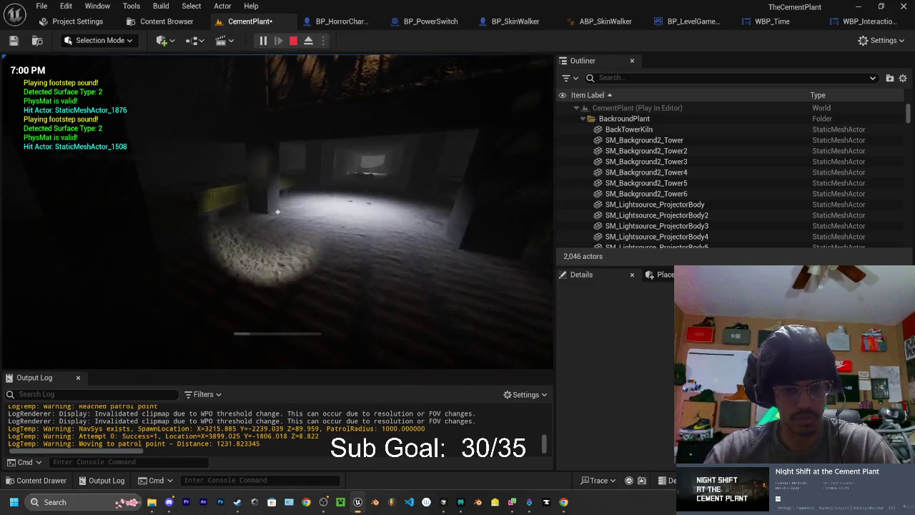
{"action": "key", "text": "w"}
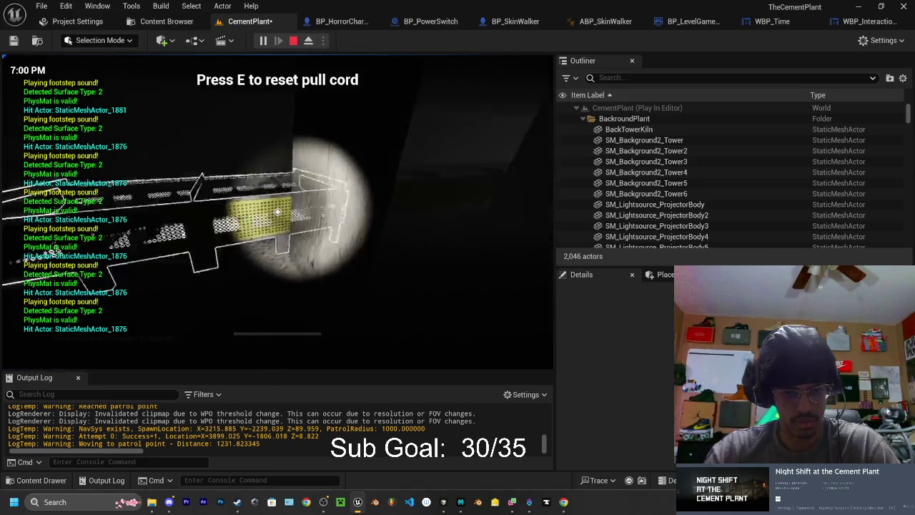
{"action": "key", "text": "e"}
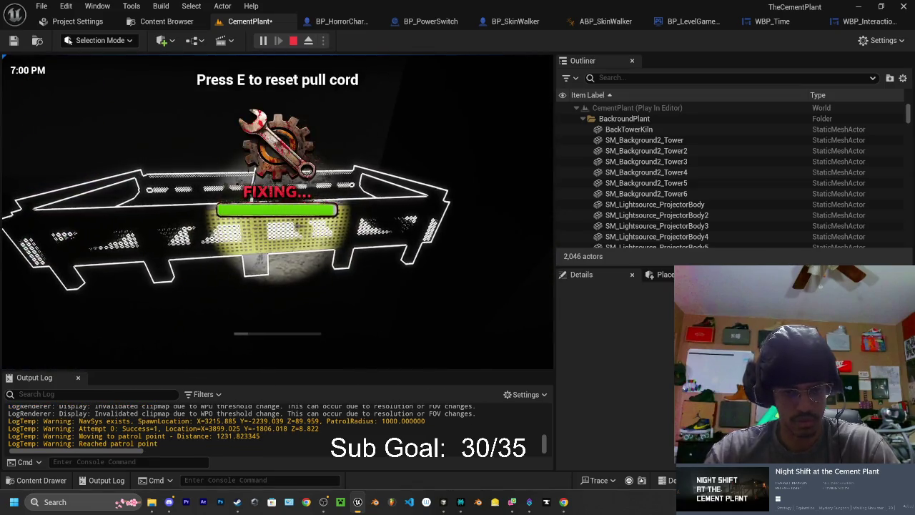
{"action": "key", "text": "w"}
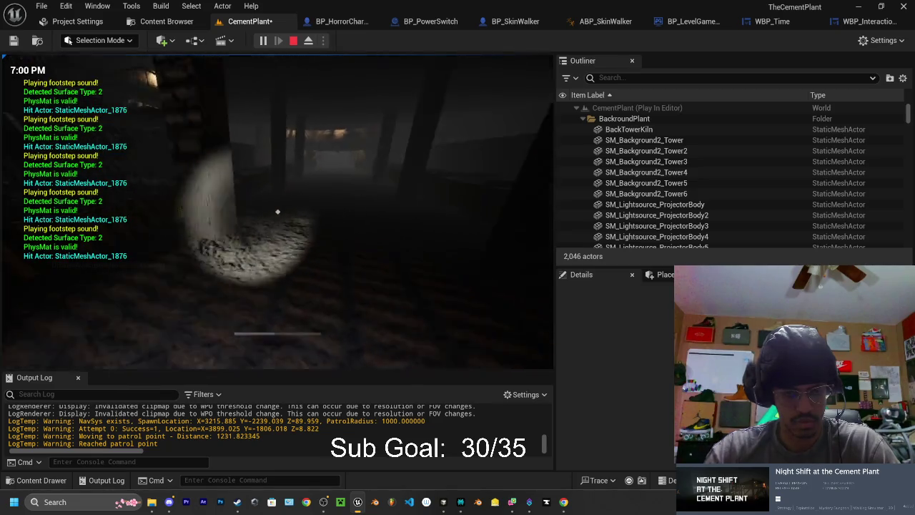
End the playtest and fly the editor camera down the central hallway
{"action": "key", "text": "Escape"}
{"action": "mouse_move", "coordinate": [279, 214]}
{"action": "left_mouse_down"}
{"action": "mouse_move", "coordinate": [314, 193]}
{"action": "mouse_move", "coordinate": [358, 193]}
{"action": "mouse_move", "coordinate": [344, 193]}
{"action": "mouse_move", "coordinate": [344, 225]}
{"action": "left_mouse_up"}
{"action": "scroll", "coordinate": [354, 193], "scroll_direction": "up", "scroll_amount": 2}
Select and frame SM_Floor173, then fly low over it to inspect navmesh coverage
{"action": "left_click", "coordinate": [236, 269]}
{"action": "key", "text": "f"}
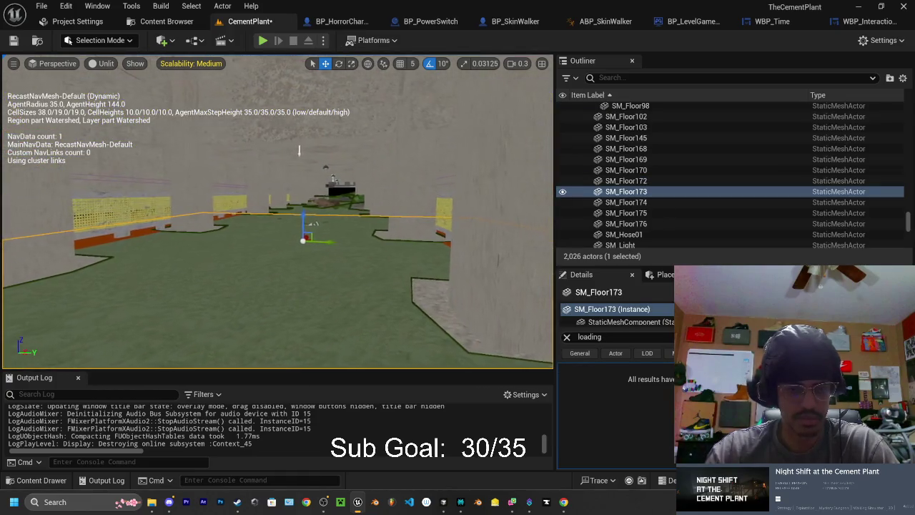
{"action": "mouse_move", "coordinate": [277, 215]}
{"action": "left_mouse_down"}
{"action": "mouse_move", "coordinate": [278, 228]}
{"action": "mouse_move", "coordinate": [258, 204]}
{"action": "mouse_move", "coordinate": [278, 221]}
{"action": "mouse_move", "coordinate": [289, 271]}
{"action": "left_mouse_up"}
{"action": "scroll", "coordinate": [280, 229], "scroll_direction": "up", "scroll_amount": 1}
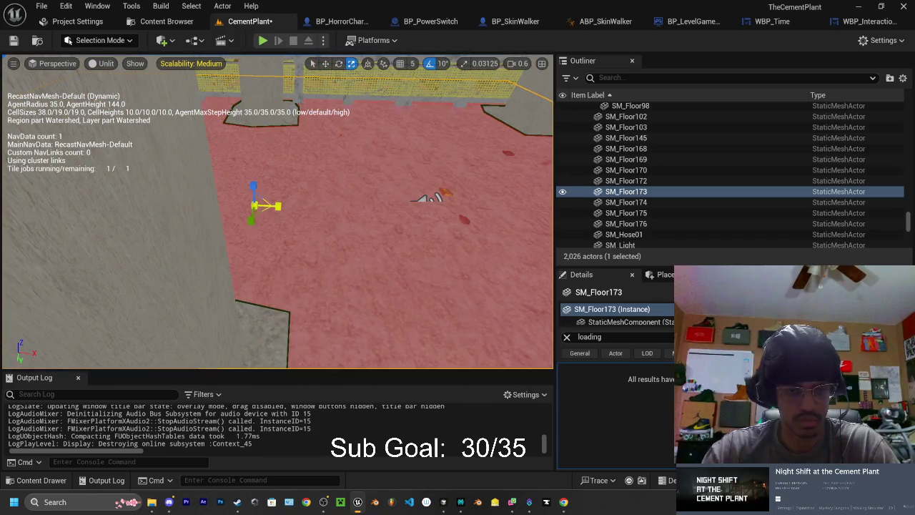
{"action": "mouse_move", "coordinate": [289, 272]}
{"action": "left_mouse_down"}
{"action": "mouse_move", "coordinate": [293, 290]}
{"action": "mouse_move", "coordinate": [298, 96]}
{"action": "mouse_move", "coordinate": [221, 132]}
{"action": "mouse_move", "coordinate": [198, 78]}
{"action": "mouse_move", "coordinate": [204, 215]}
{"action": "mouse_move", "coordinate": [215, 221]}
{"action": "mouse_move", "coordinate": [258, 236]}
{"action": "mouse_move", "coordinate": [357, 149]}
{"action": "left_mouse_up"}
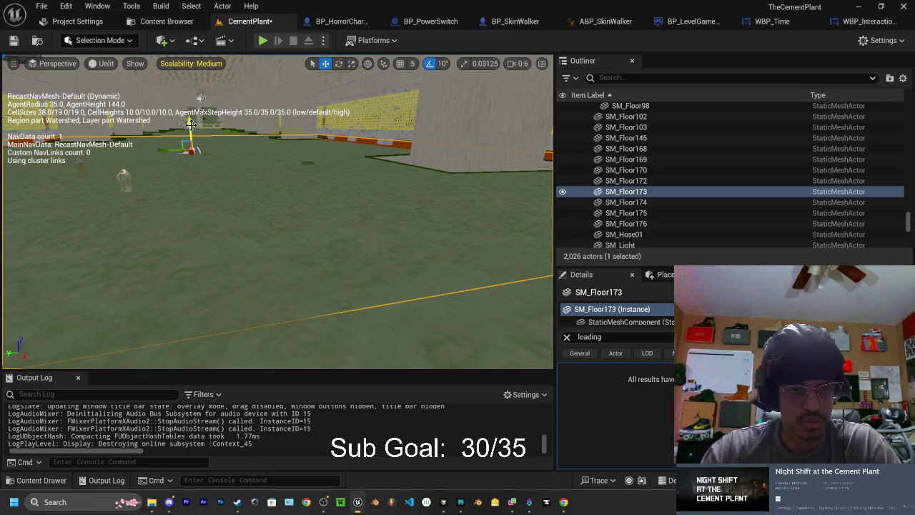
Select tunnel wall SM_DtunnelTop7, inspect its navmesh coverage, then clear the selection
{"action": "left_click", "coordinate": [356, 148]}
{"action": "mouse_move", "coordinate": [356, 148]}
{"action": "left_mouse_down"}
{"action": "mouse_move", "coordinate": [344, 143]}
{"action": "mouse_move", "coordinate": [315, 182]}
{"action": "mouse_move", "coordinate": [311, 165]}
{"action": "mouse_move", "coordinate": [301, 168]}
{"action": "left_mouse_up"}
{"action": "key", "text": "Escape"}
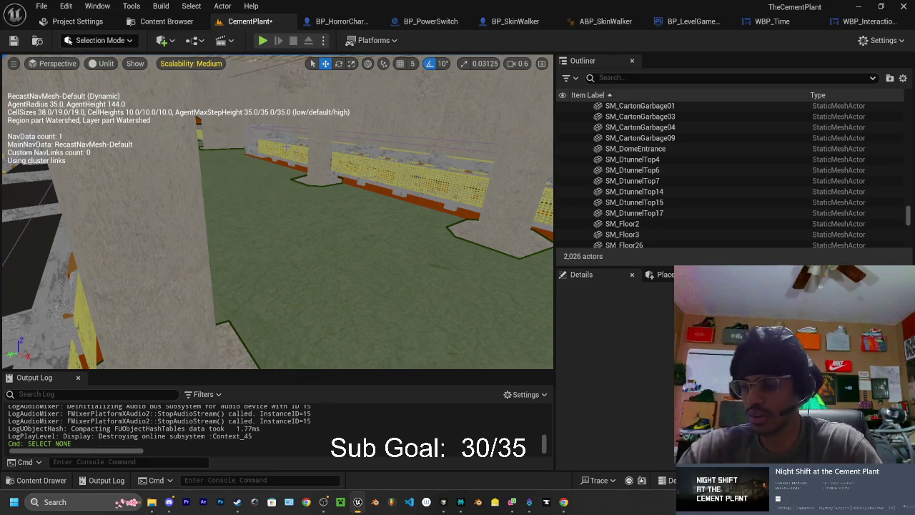
{"action": "left_click", "coordinate": [299, 186]}
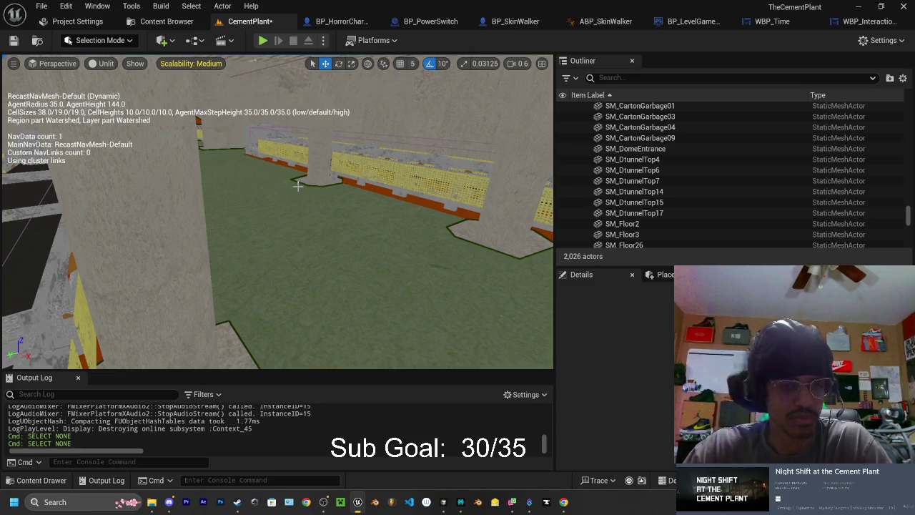
{"action": "mouse_move", "coordinate": [348, 223]}
{"action": "left_mouse_down"}
{"action": "mouse_move", "coordinate": [307, 168]}
{"action": "mouse_move", "coordinate": [293, 182]}
{"action": "mouse_move", "coordinate": [330, 197]}
{"action": "mouse_move", "coordinate": [320, 172]}
{"action": "mouse_move", "coordinate": [288, 192]}
{"action": "left_mouse_up"}
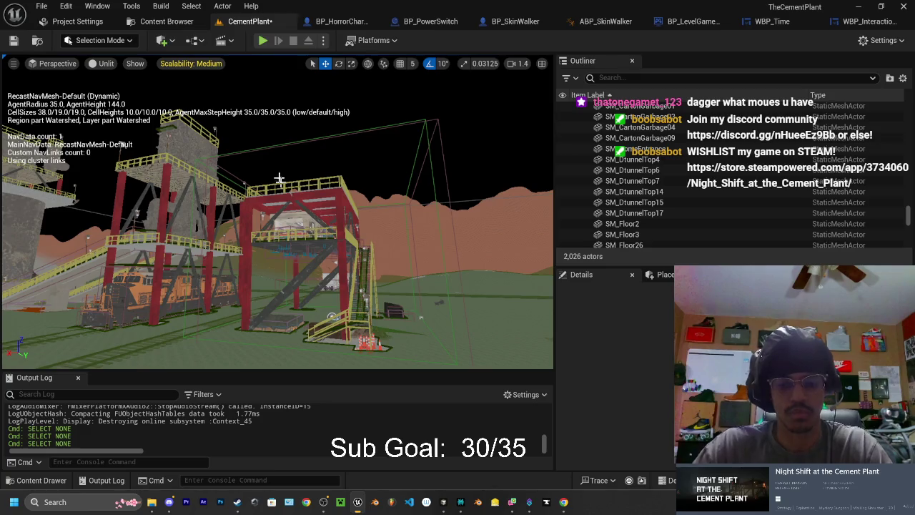
Dismiss the app search panel, bring up Logitech G HUB, then hide it to return to Unreal
{"action": "left_click", "coordinate": [84, 502]}
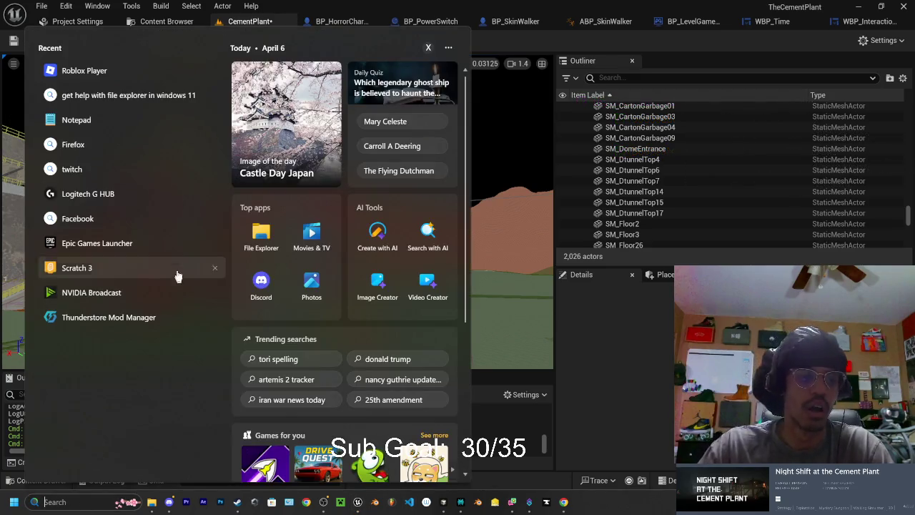
{"action": "key", "text": "Escape"}
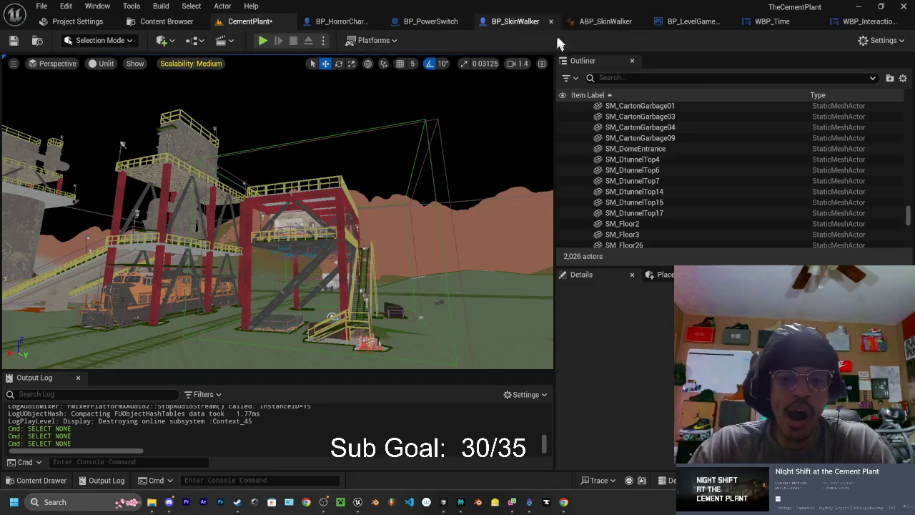
{"action": "left_click", "coordinate": [574, 26]}
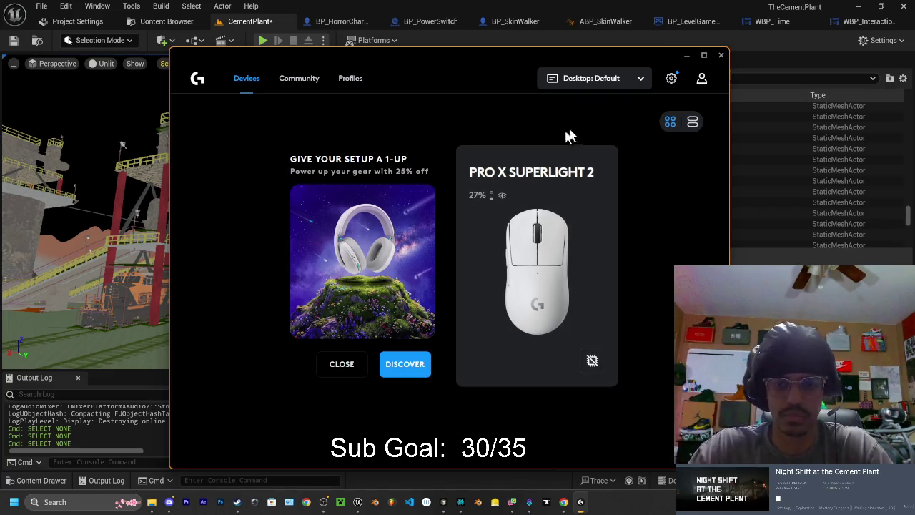
{"action": "left_click", "coordinate": [687, 55]}
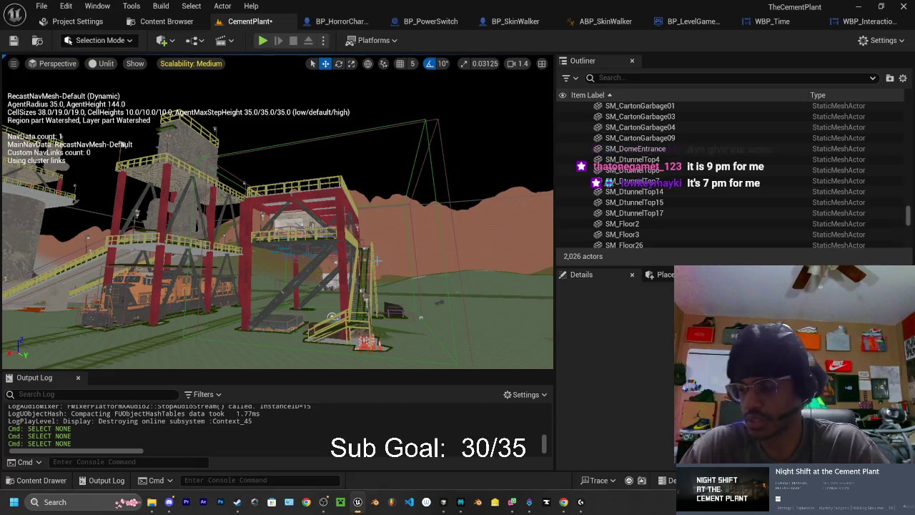
{"action": "mouse_move", "coordinate": [427, 248]}
{"action": "left_mouse_down"}
{"action": "mouse_move", "coordinate": [501, 240]}
{"action": "mouse_move", "coordinate": [472, 236]}
{"action": "mouse_move", "coordinate": [444, 214]}
{"action": "mouse_move", "coordinate": [439, 365]}
{"action": "left_mouse_up"}
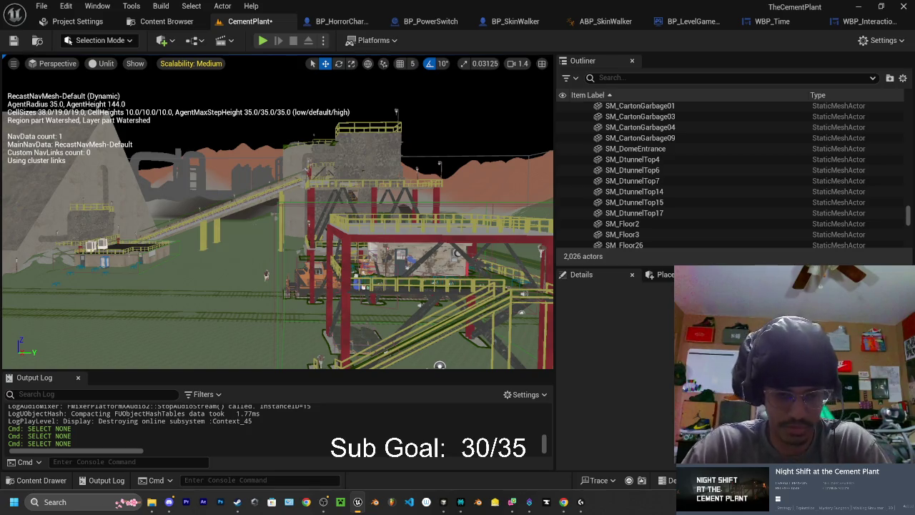
{"action": "mouse_move", "coordinate": [379, 292]}
{"action": "left_mouse_down"}
{"action": "mouse_move", "coordinate": [371, 280]}
{"action": "mouse_move", "coordinate": [411, 288]}
{"action": "left_mouse_up"}
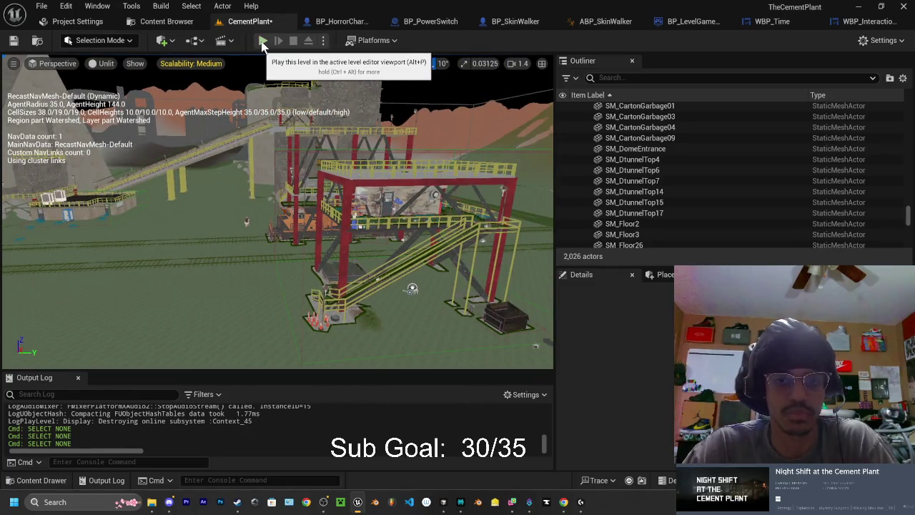
Look over the WBP_InteractionPrompt widget, then return to the CementPlant level for playtesting
{"action": "left_click", "coordinate": [842, 23]}
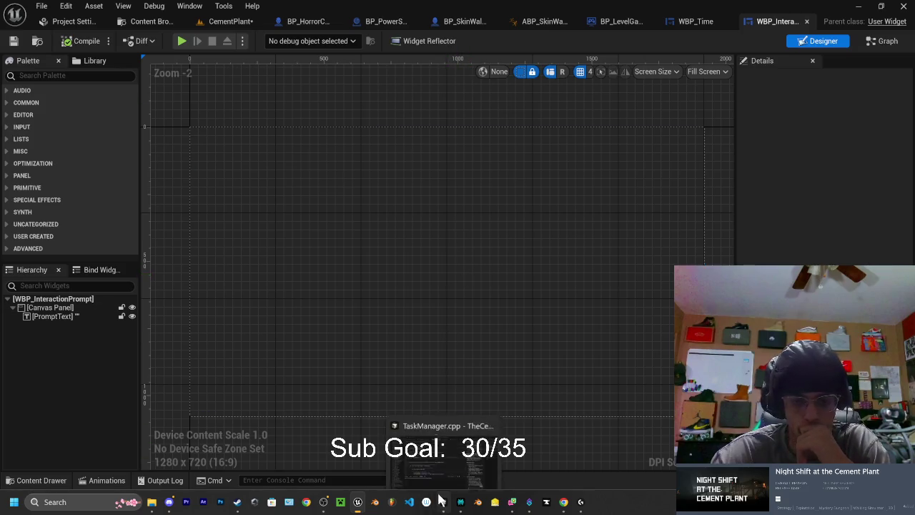
{"action": "mouse_move", "coordinate": [461, 504]}
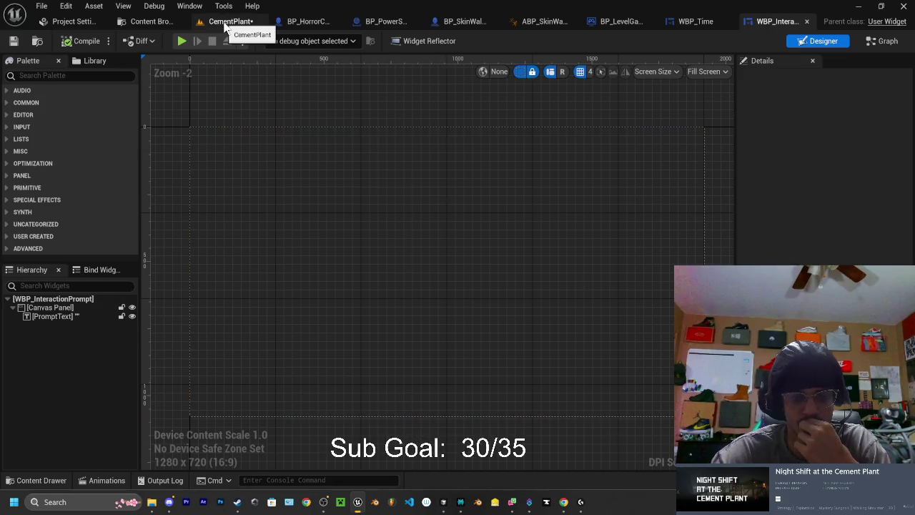
{"action": "left_click", "coordinate": [227, 23]}
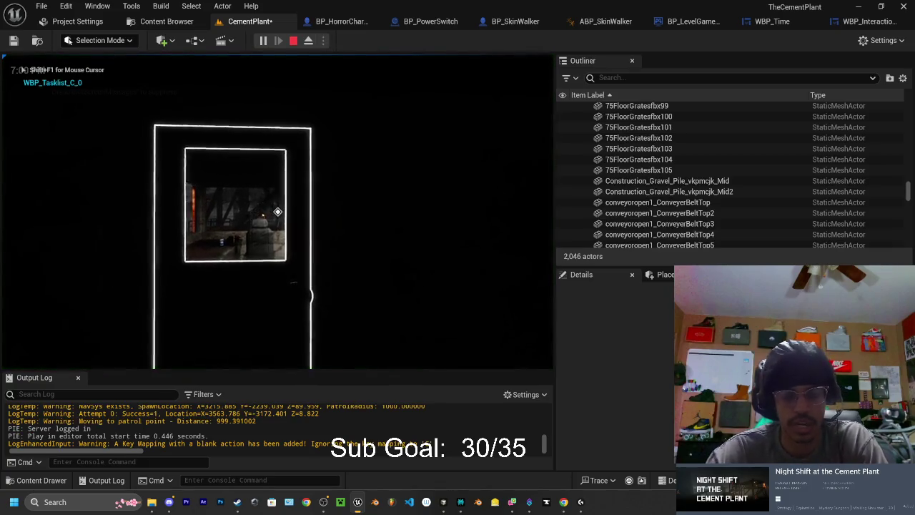
End the playtest and show BP_LevelGameMode's timeclock defaults, where the blackout delay reads 30.0 seconds
{"action": "key", "text": "Escape"}
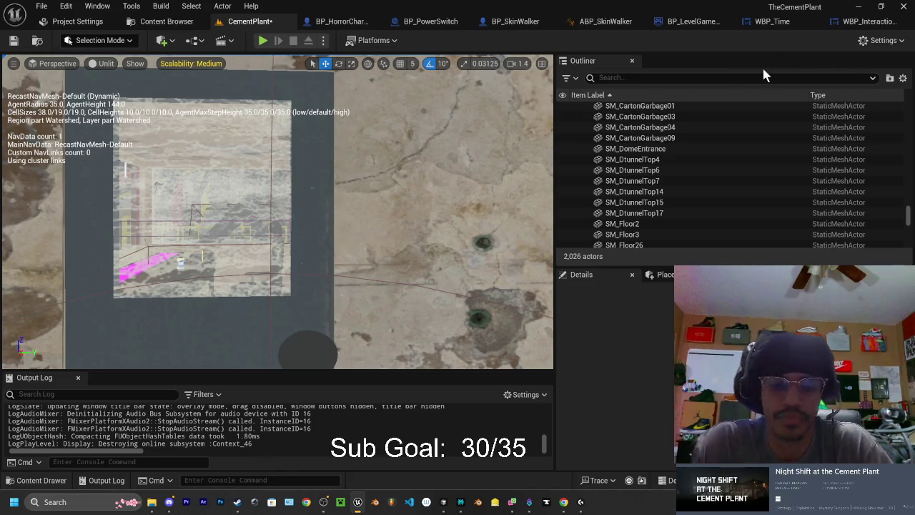
{"action": "left_click", "coordinate": [771, 26]}
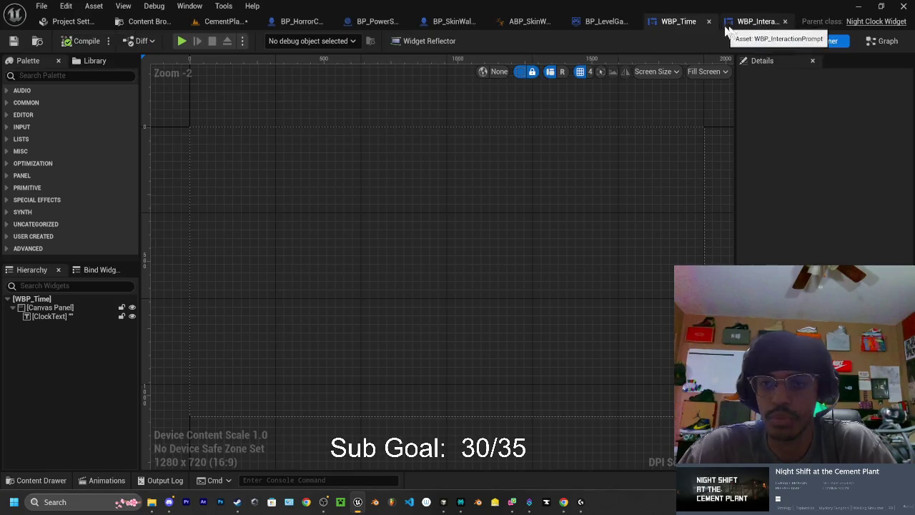
{"action": "left_click", "coordinate": [222, 21]}
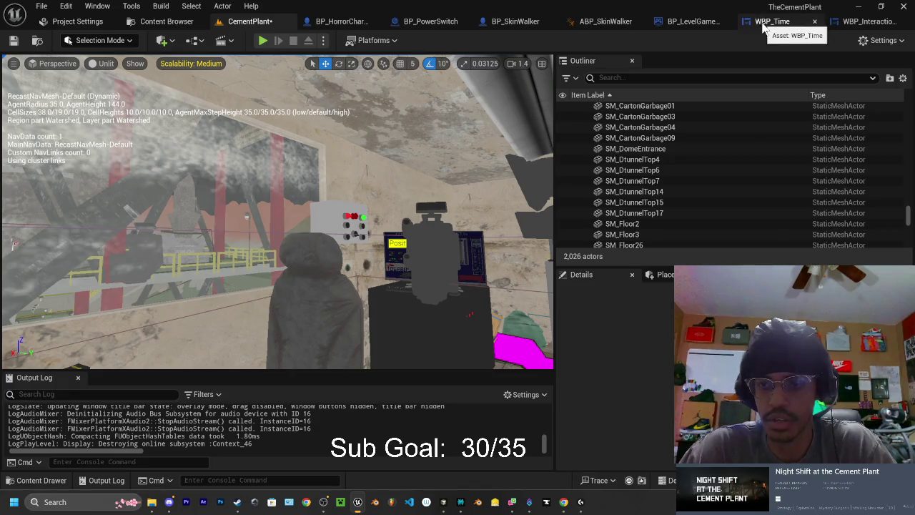
{"action": "left_click", "coordinate": [683, 21]}
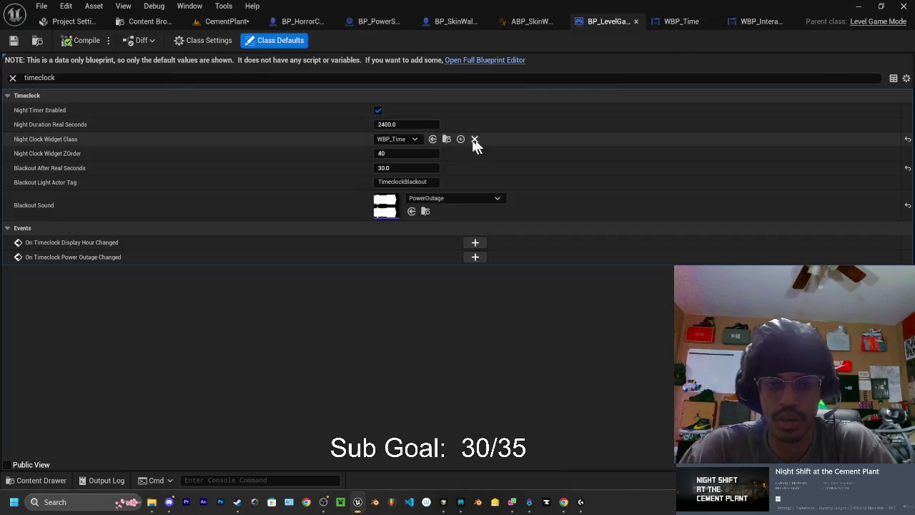
Change Blackout After Real Seconds from 30.0 to 300.0, then save the game mode and CementPlant level
{"action": "left_click", "coordinate": [391, 168]}
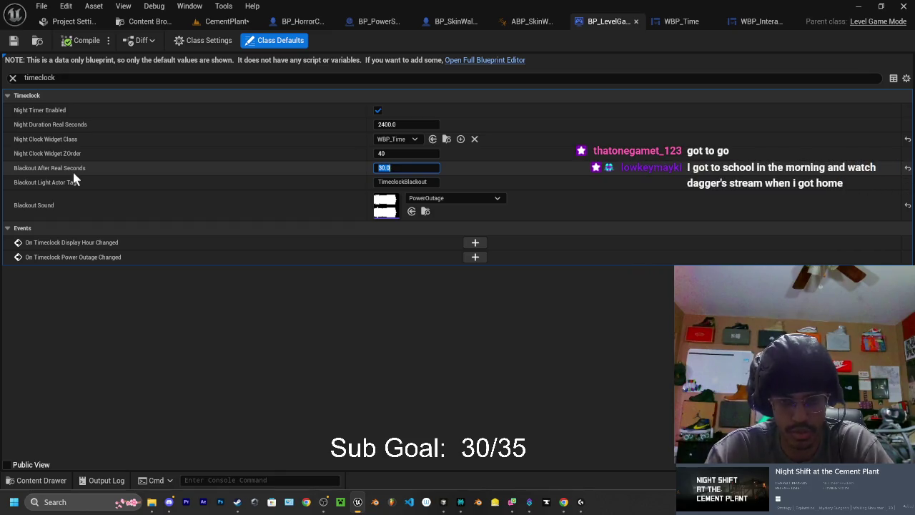
{"action": "type", "text": "300"}
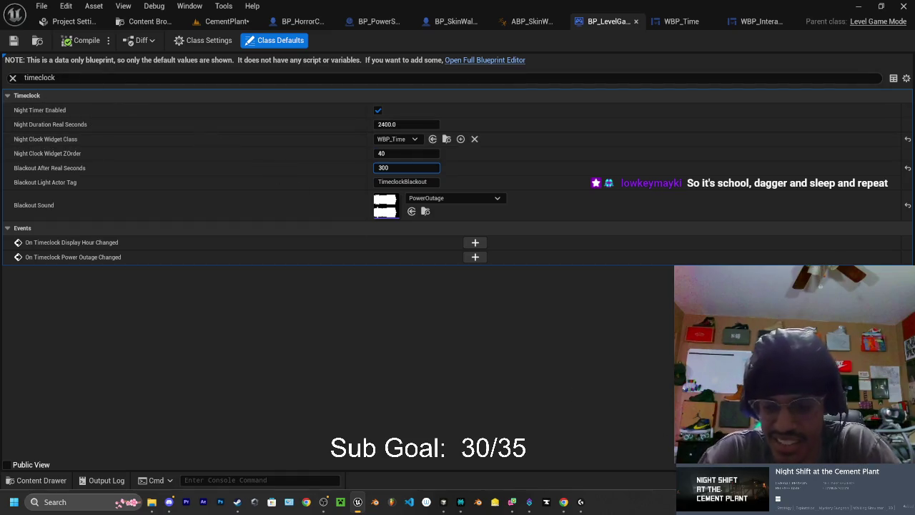
{"action": "key", "text": "ctrl+shift+s"}
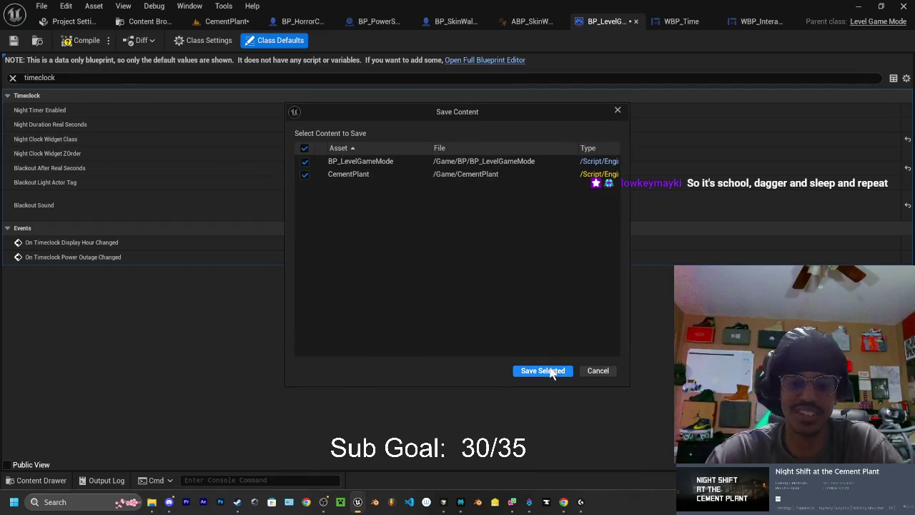
{"action": "left_click", "coordinate": [545, 369]}
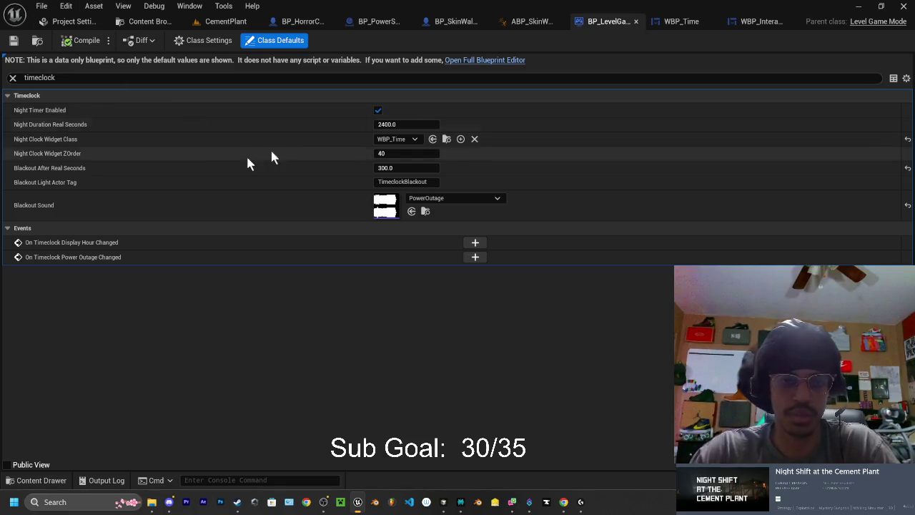
Return to the CementPlant level and fly the viewport camera out to the steel platforms
{"action": "left_click", "coordinate": [234, 25]}
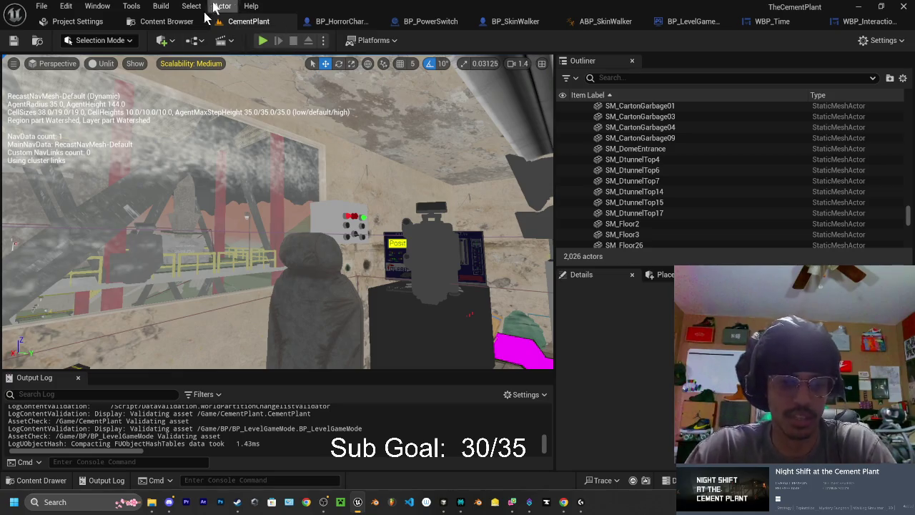
{"action": "mouse_move", "coordinate": [279, 215]}
{"action": "left_mouse_down"}
{"action": "mouse_move", "coordinate": [264, 243]}
{"action": "mouse_move", "coordinate": [278, 322]}
{"action": "left_mouse_up"}
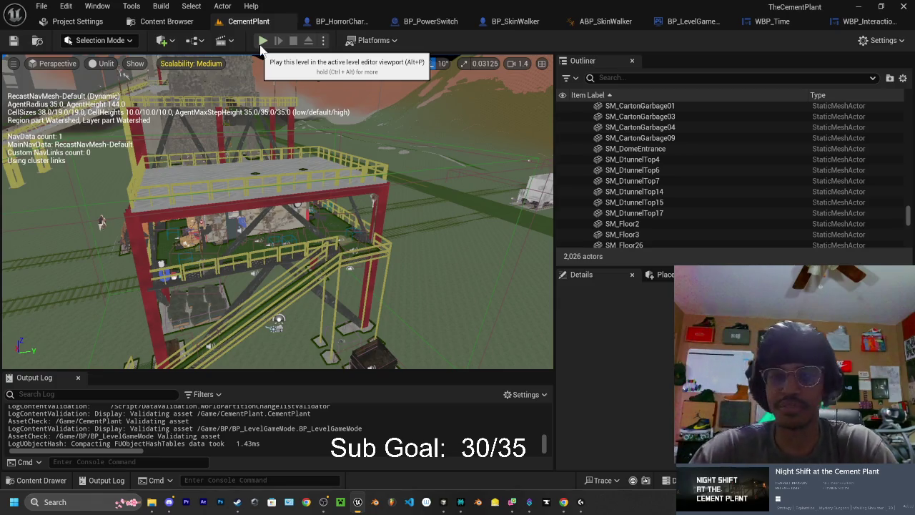
Start Play In Editor and walk through the doorway into the control room office
{"action": "left_click", "coordinate": [262, 43]}
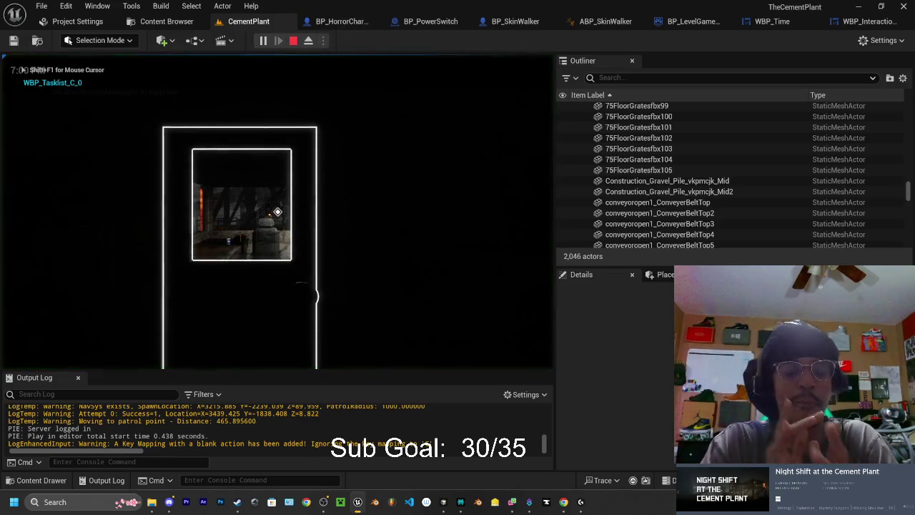
{"action": "key", "text": "w"}
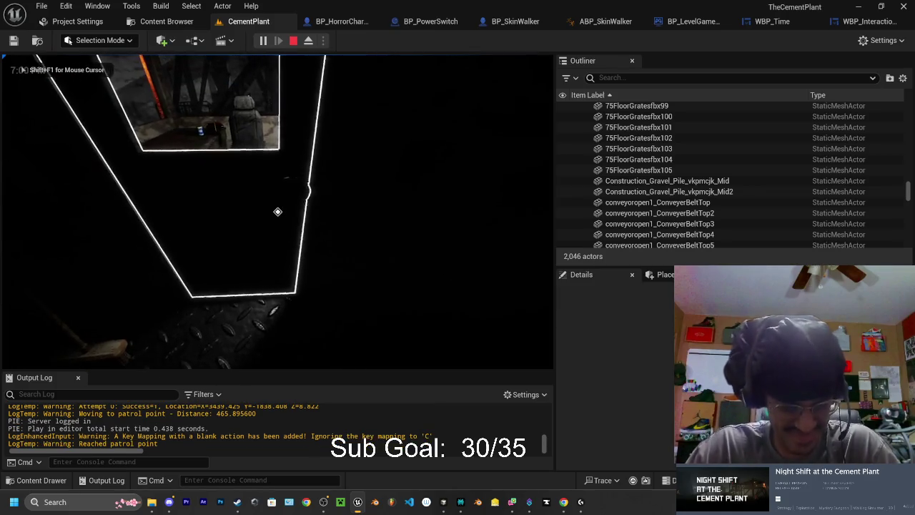
{"action": "key", "text": "w"}
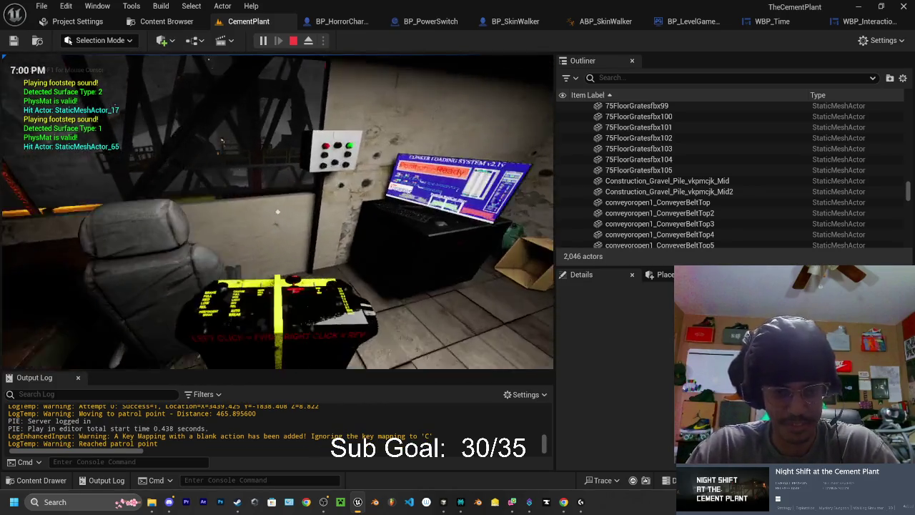
{"action": "key", "text": "w"}
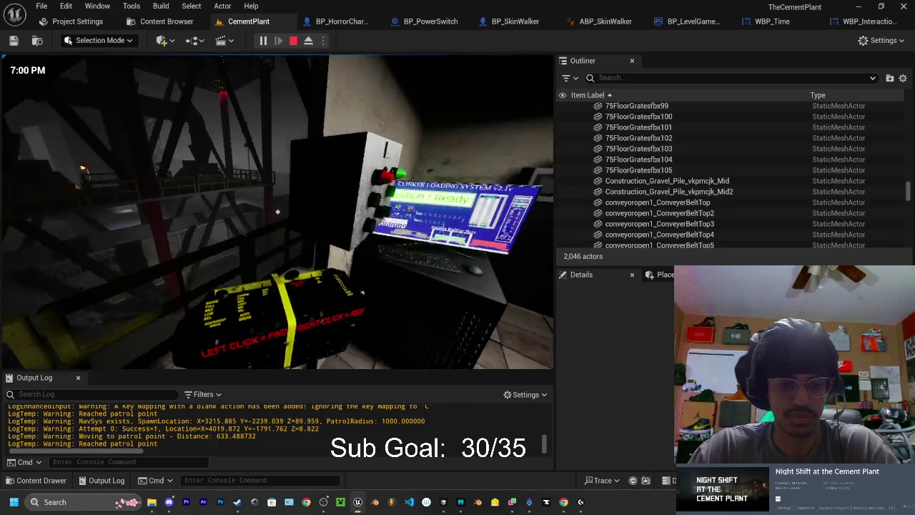
Load the first two cars from the console, reaching Loading Cars 2/9
{"action": "key", "text": "e"}
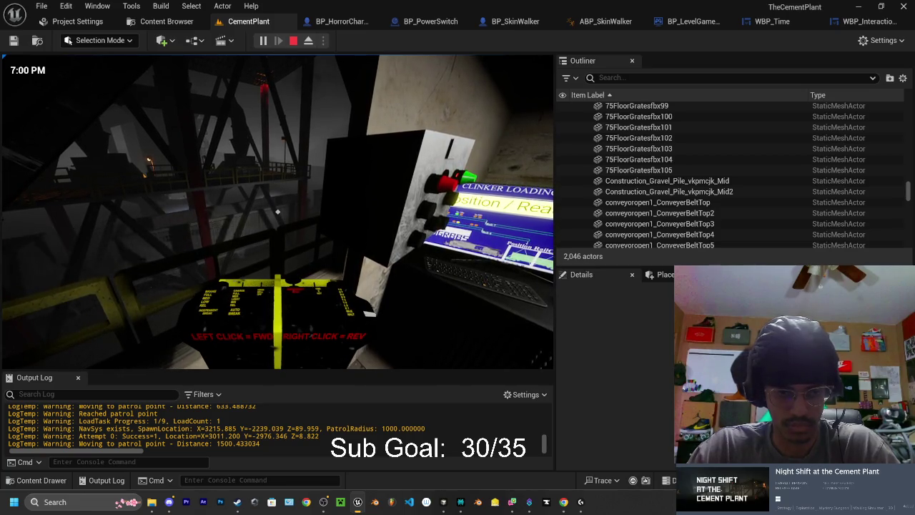
{"action": "key", "text": "w"}
{"action": "key", "text": "w"}
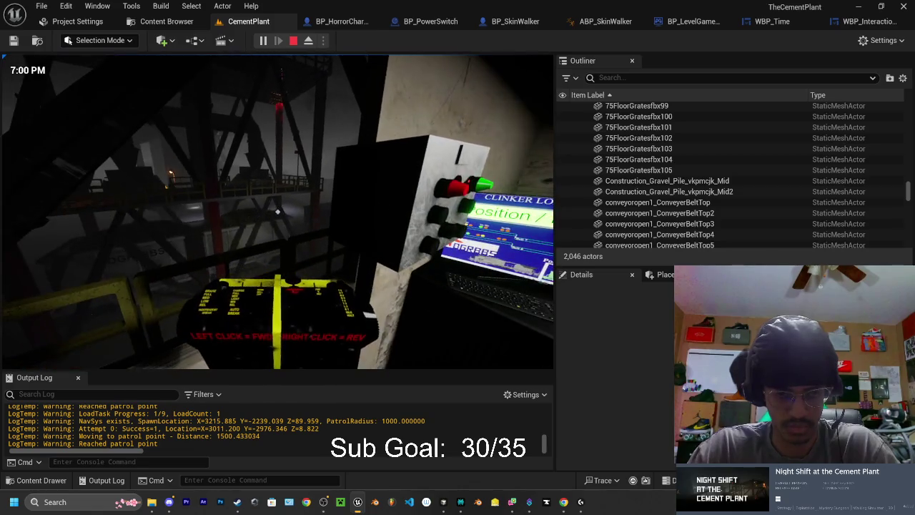
{"action": "key", "text": "w"}
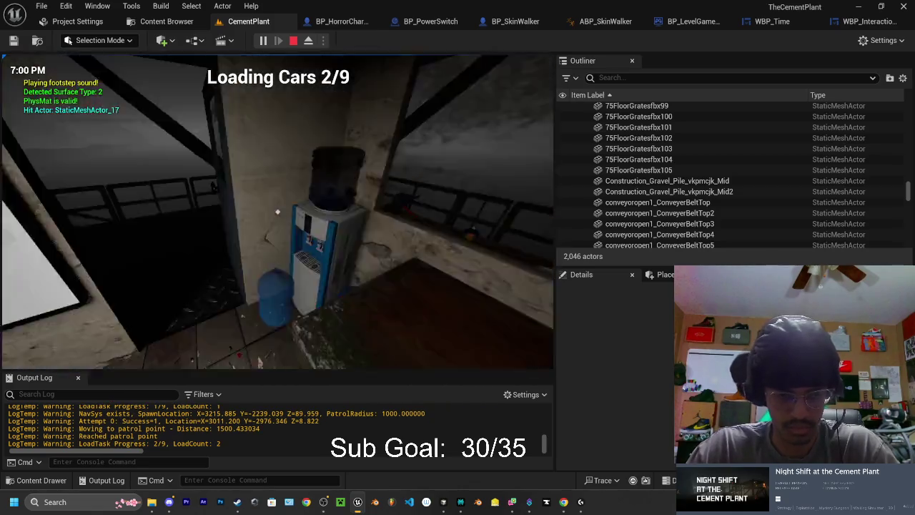
{"action": "key", "text": "w"}
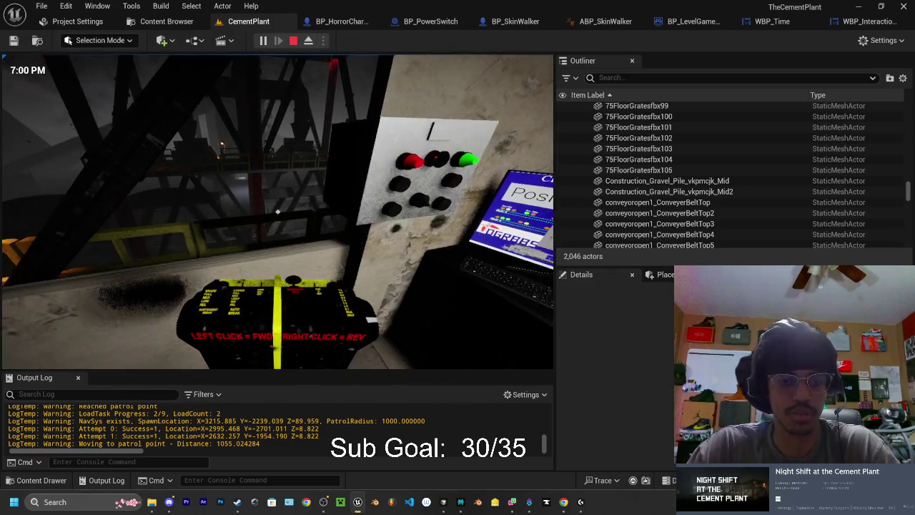
Walk from the control box through the darkening interior corridors and out onto the bridge
{"action": "key", "text": "a"}
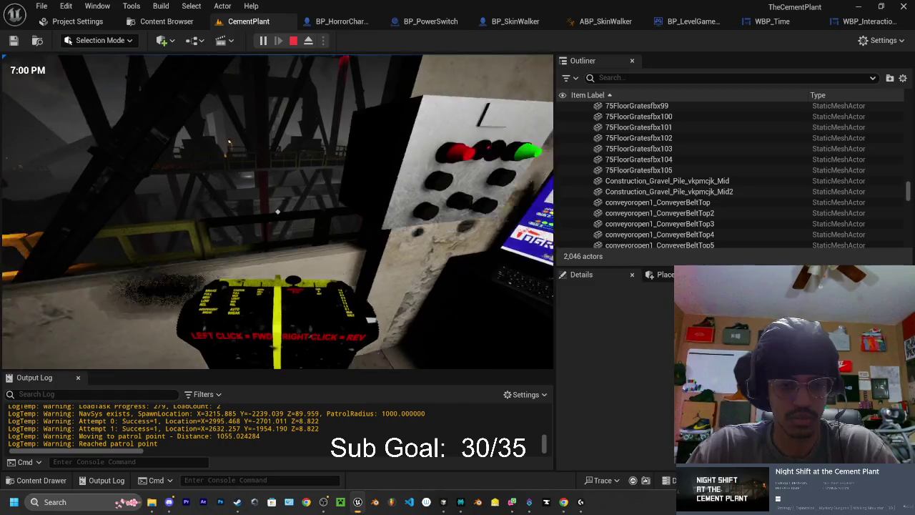
{"action": "key", "text": "w"}
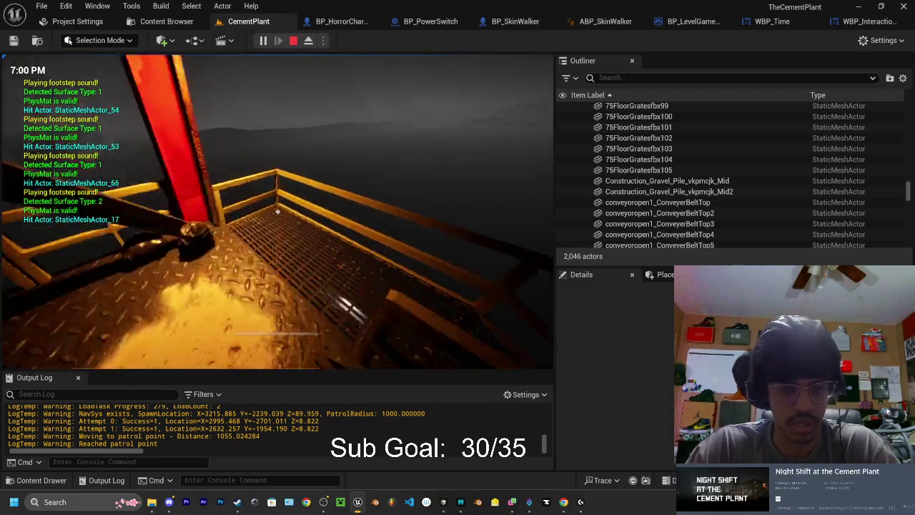
{"action": "key", "text": "w"}
{"action": "key", "text": "w"}
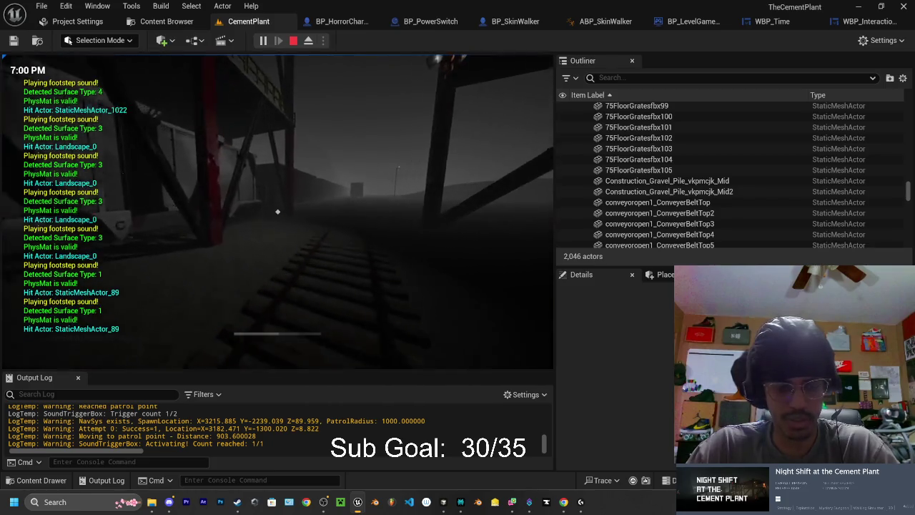
{"action": "key", "text": "w"}
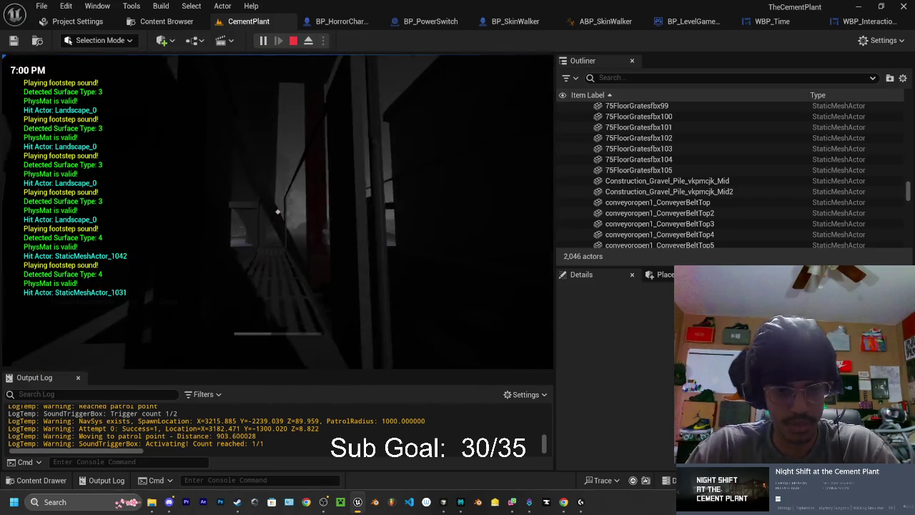
{"action": "key", "text": "w"}
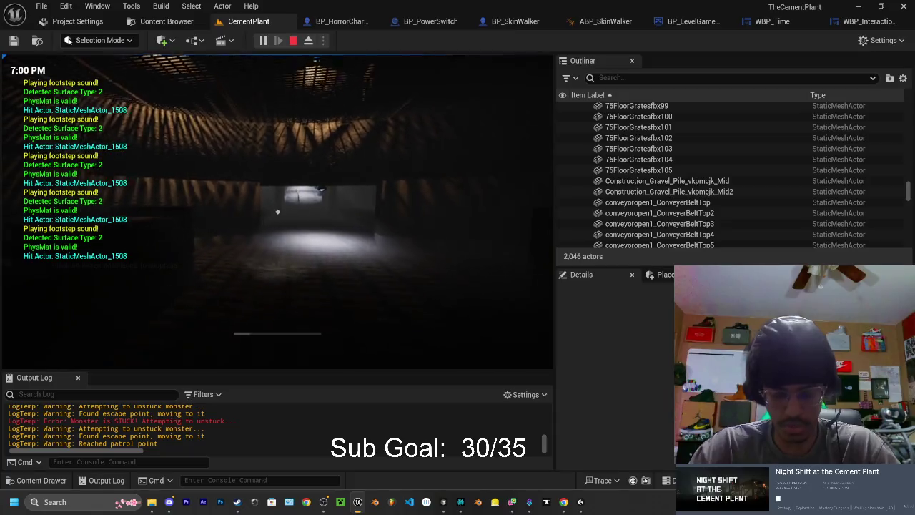
{"action": "key", "text": "w"}
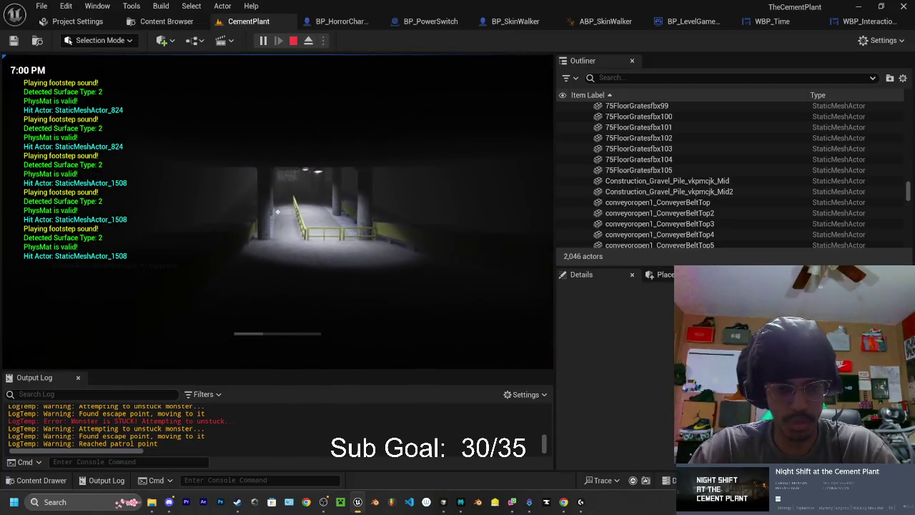
{"action": "key", "text": "w"}
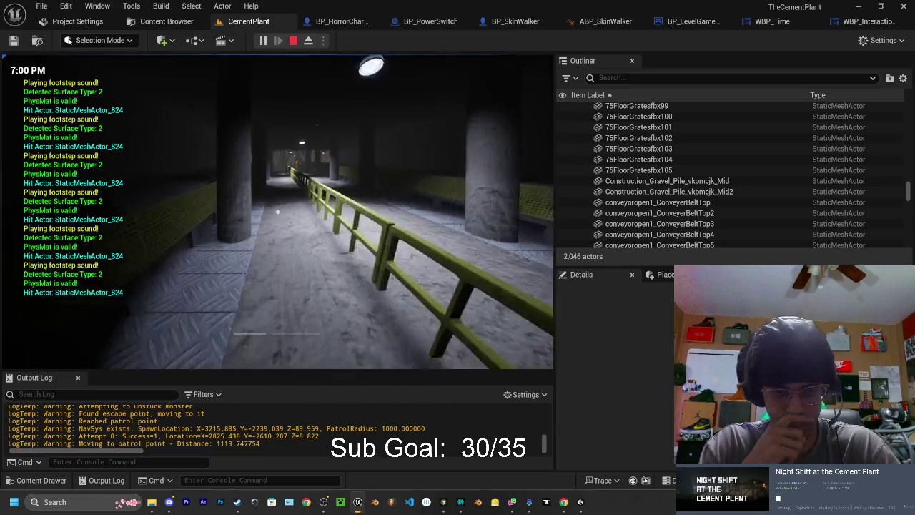
{"action": "key", "text": "w"}
{"action": "key", "text": "w"}
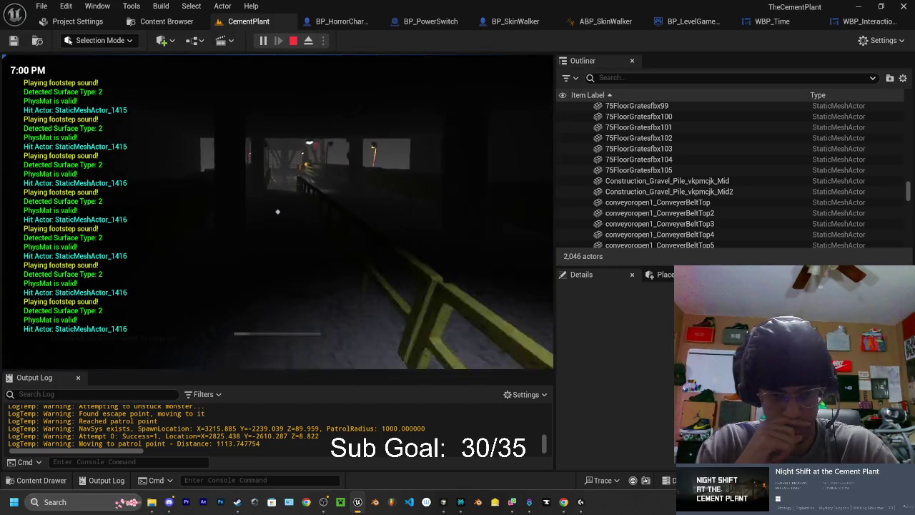
Cross under the steel structure, go down the stairway and load the third car (3/9)
{"action": "key", "text": "w"}
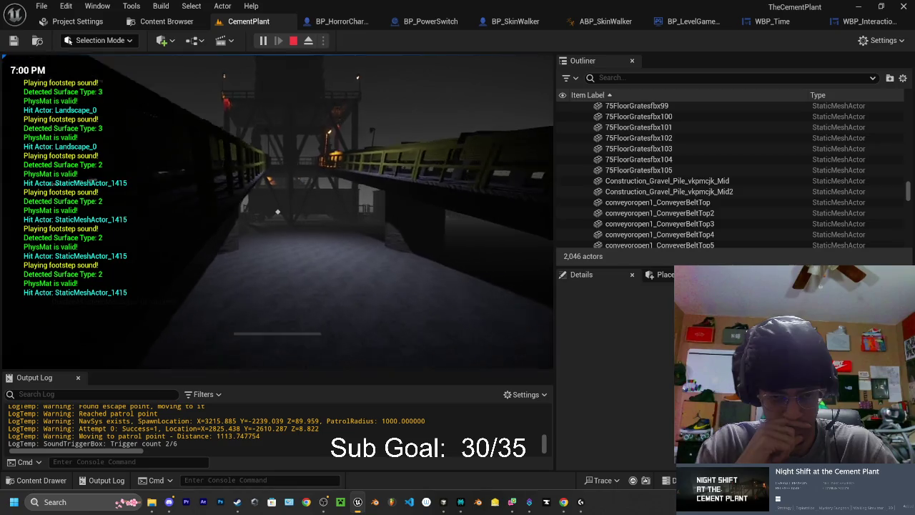
{"action": "key", "text": "w"}
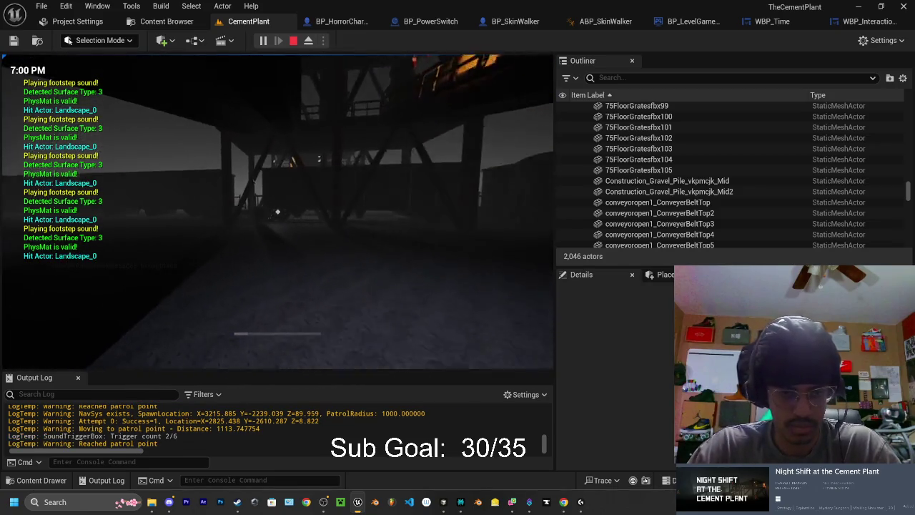
{"action": "key", "text": "w"}
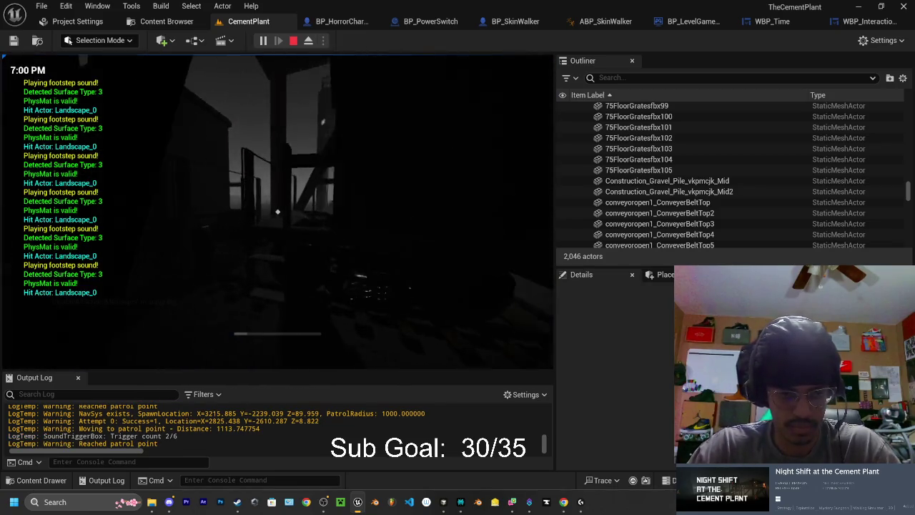
{"action": "key", "text": "w"}
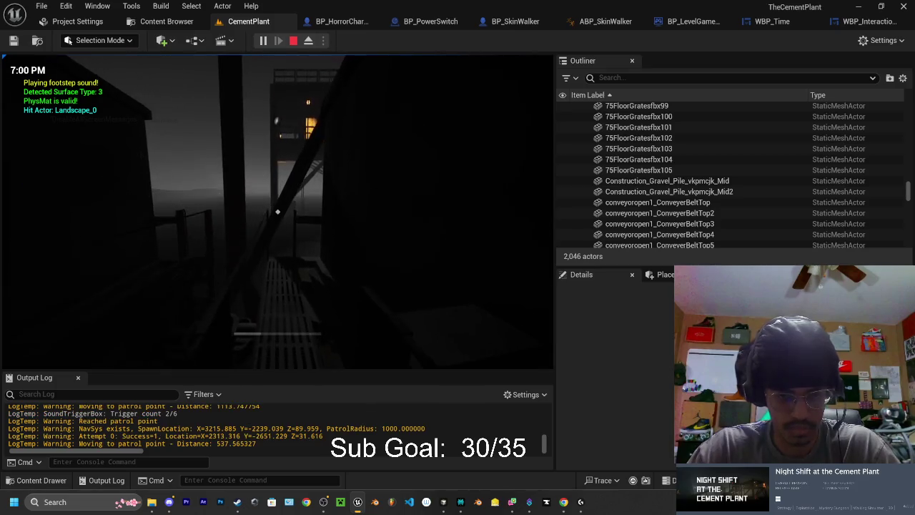
{"action": "key", "text": "w"}
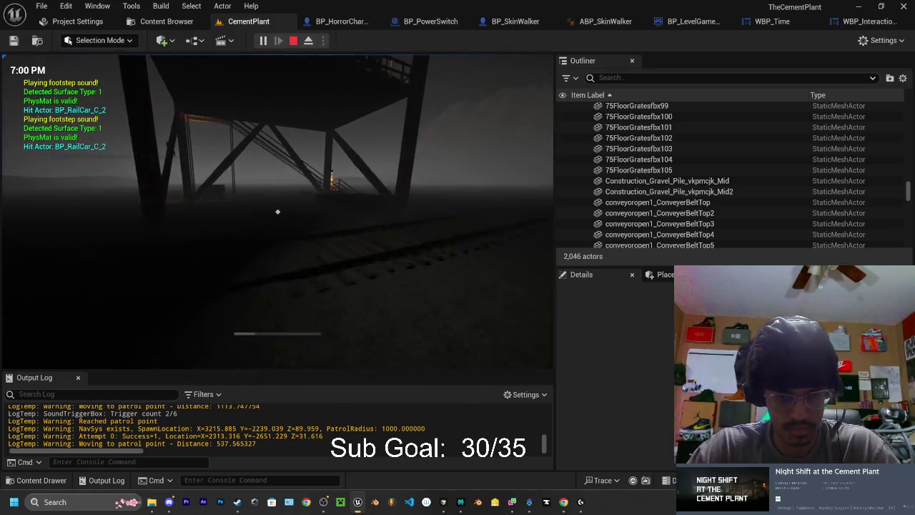
{"action": "key", "text": "w"}
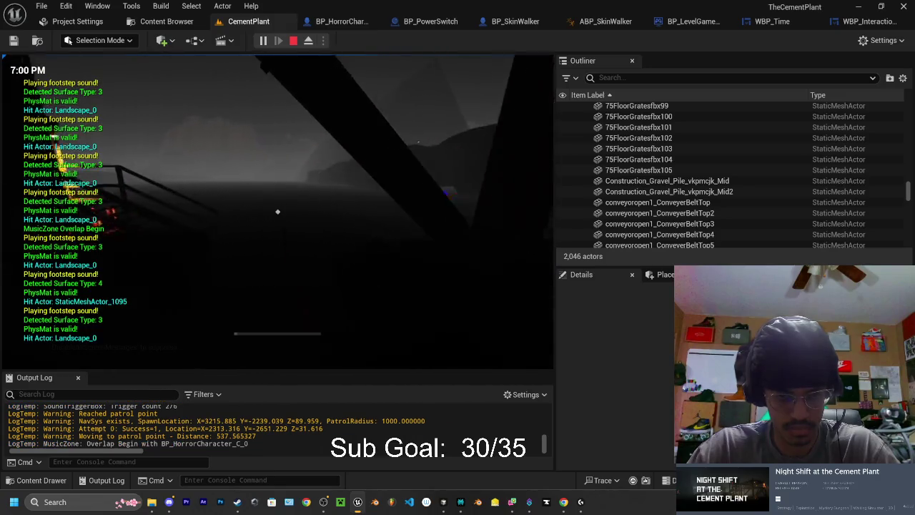
{"action": "key", "text": "w"}
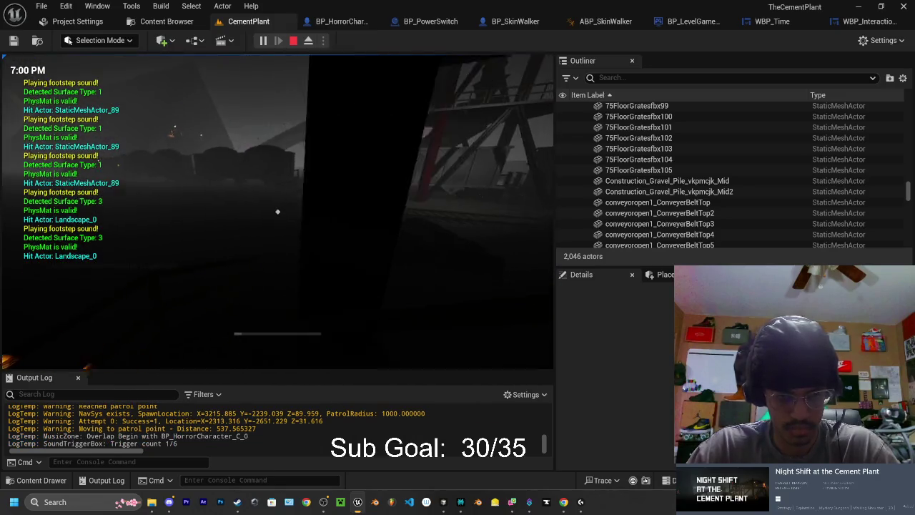
{"action": "key", "text": "w"}
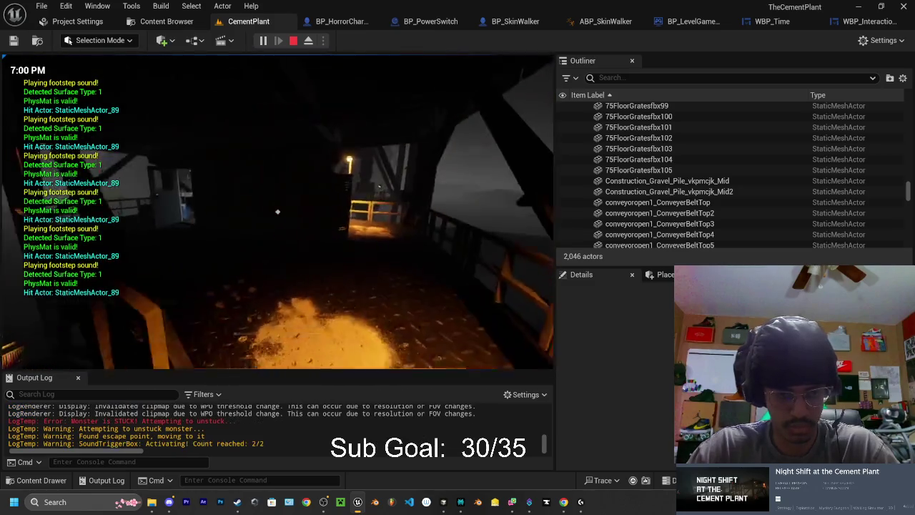
{"action": "key", "text": "w"}
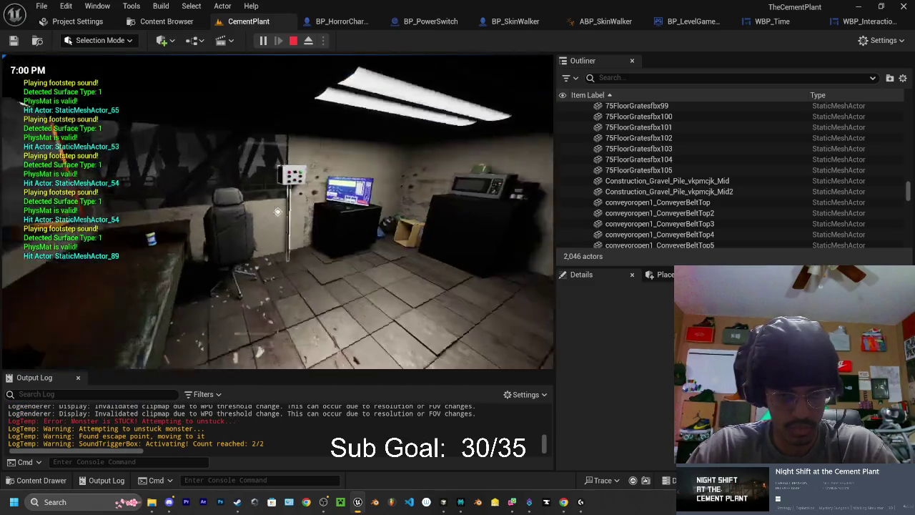
{"action": "left_click", "coordinate": [278, 212]}
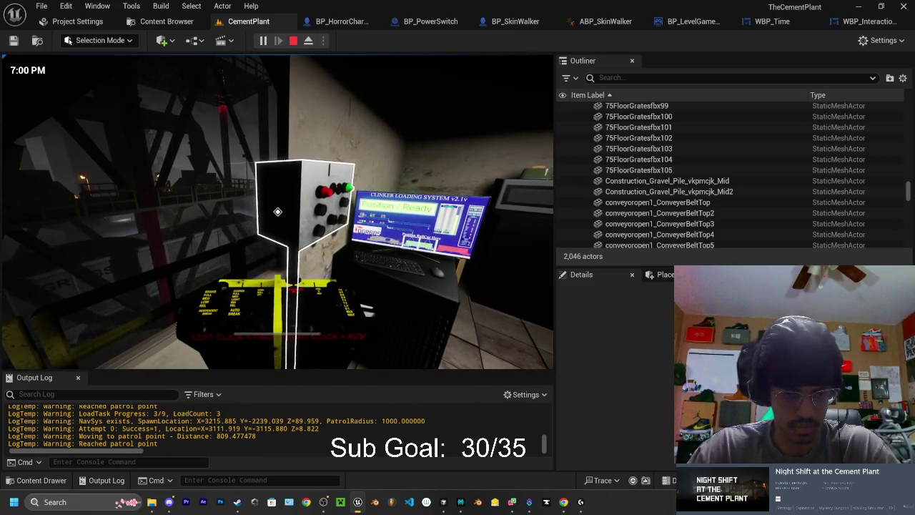
Load the fourth car (4/9), check the workbench room, and walk down under the framework
{"action": "left_click", "coordinate": [278, 211]}
{"action": "key", "text": "w"}
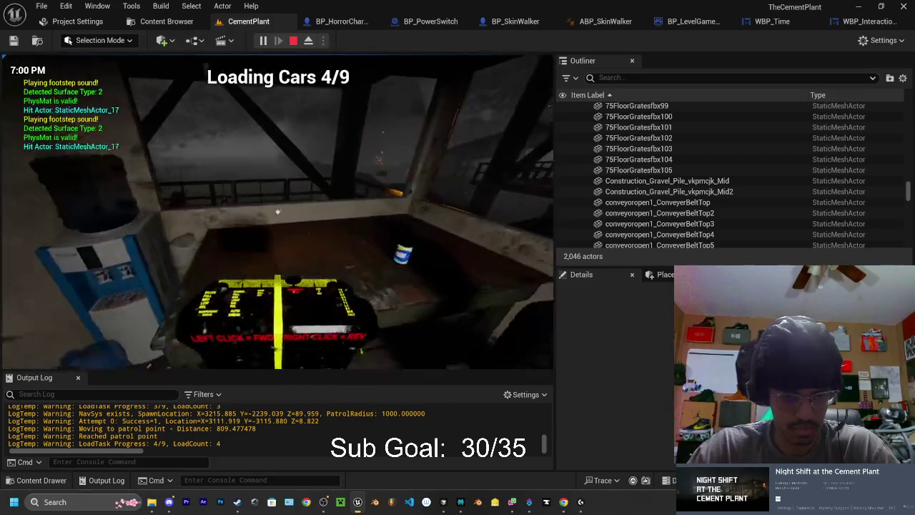
{"action": "key", "text": "w"}
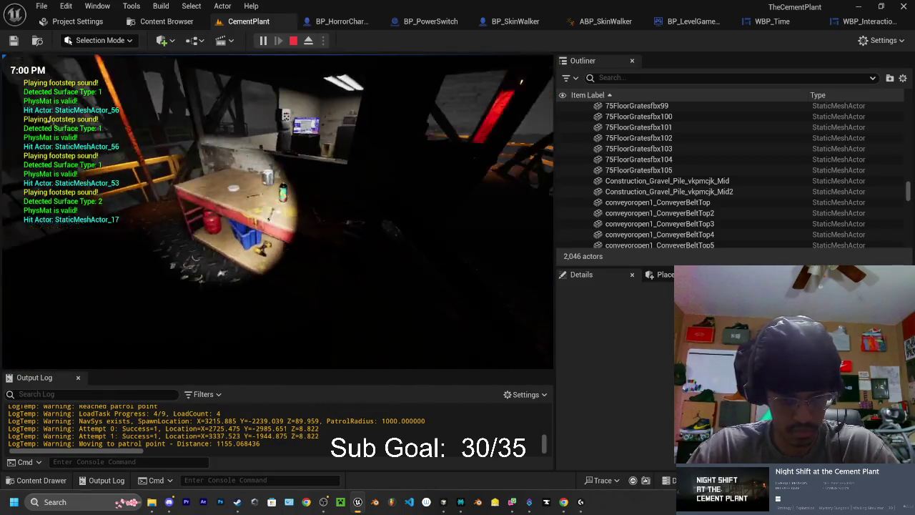
{"action": "key", "text": "w"}
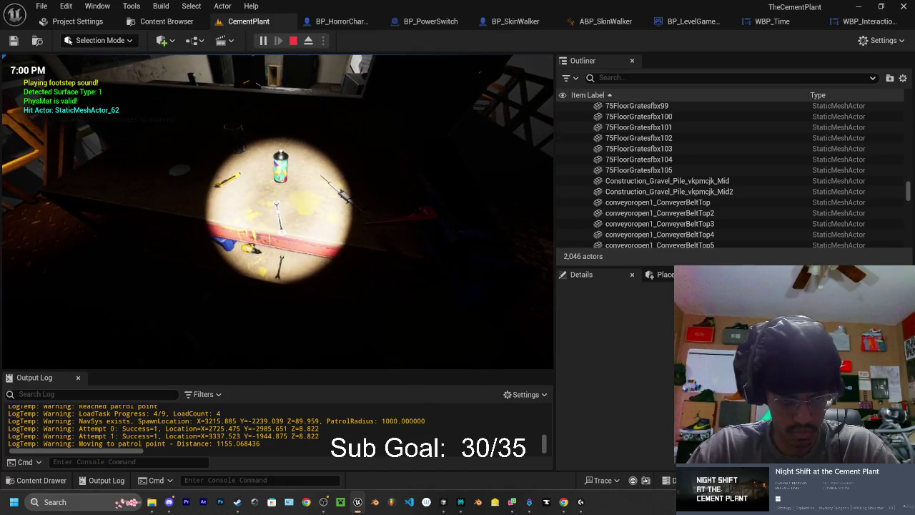
{"action": "key", "text": "w"}
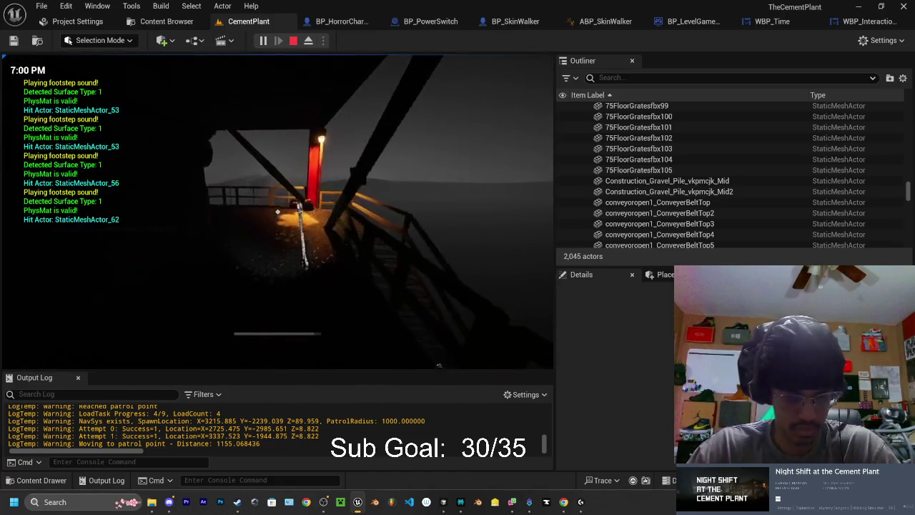
{"action": "key", "text": "w"}
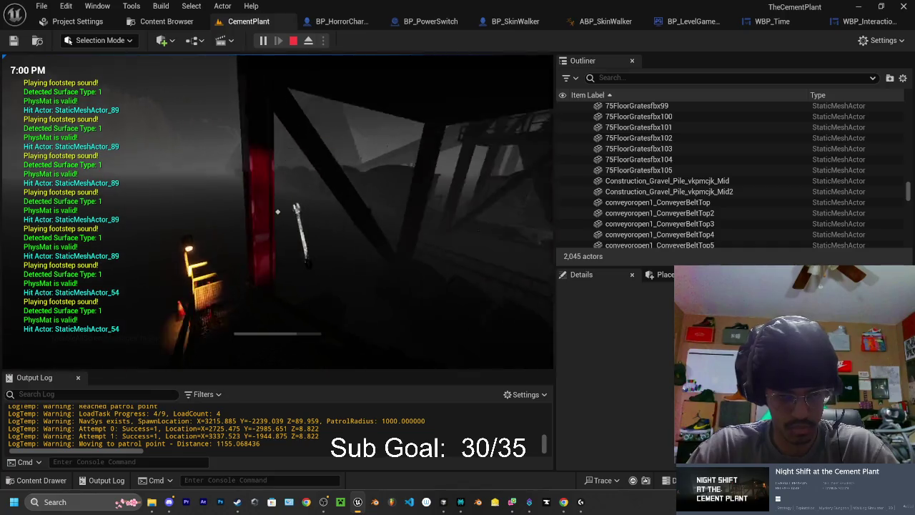
{"action": "key", "text": "w"}
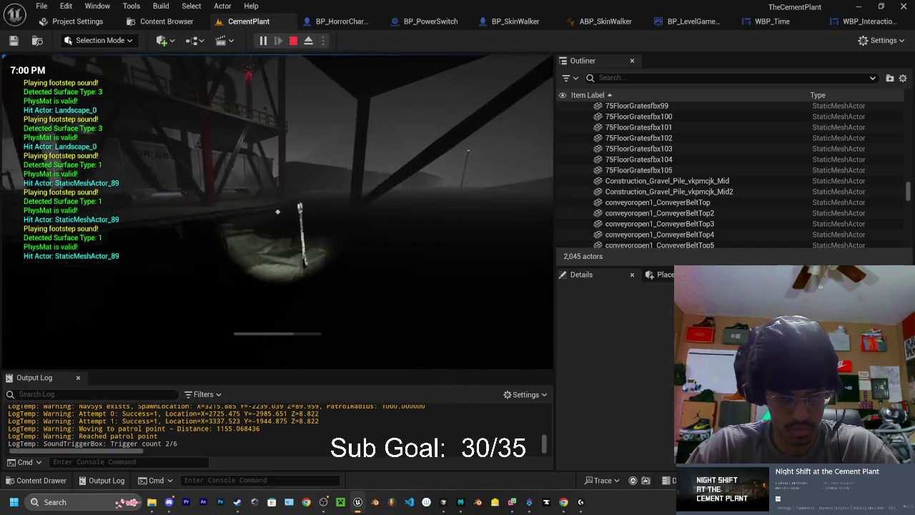
{"action": "key", "text": "w"}
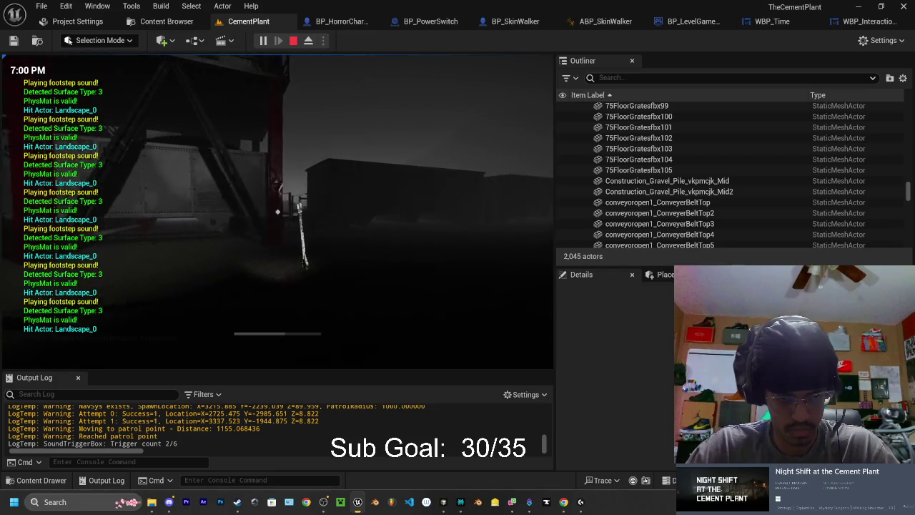
With the flashlight on, walk the yellow-railed corridor to the snowy room and try repairing the conveyor belt
{"action": "key", "text": "f"}
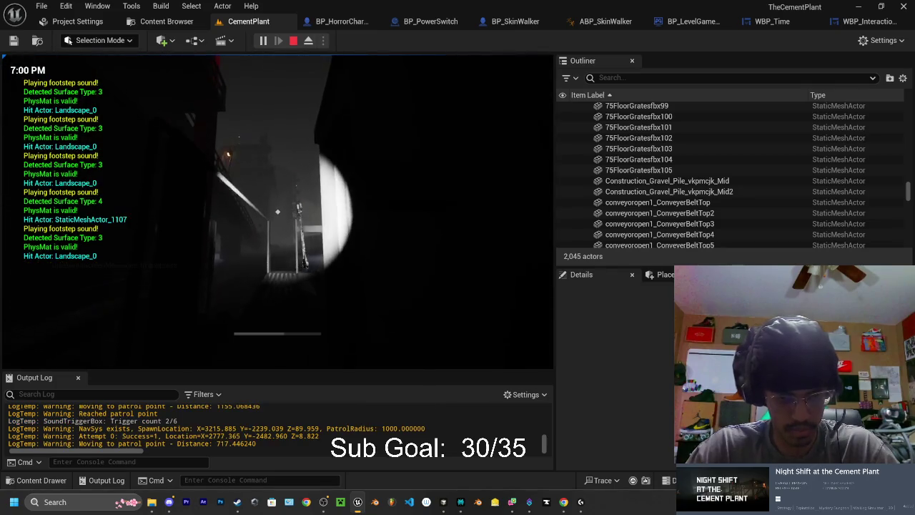
{"action": "key", "text": "w"}
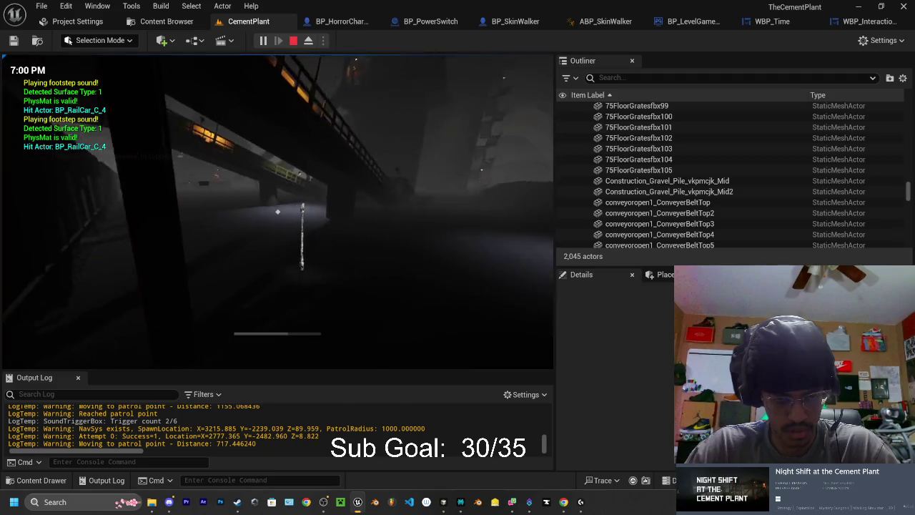
{"action": "key", "text": "w"}
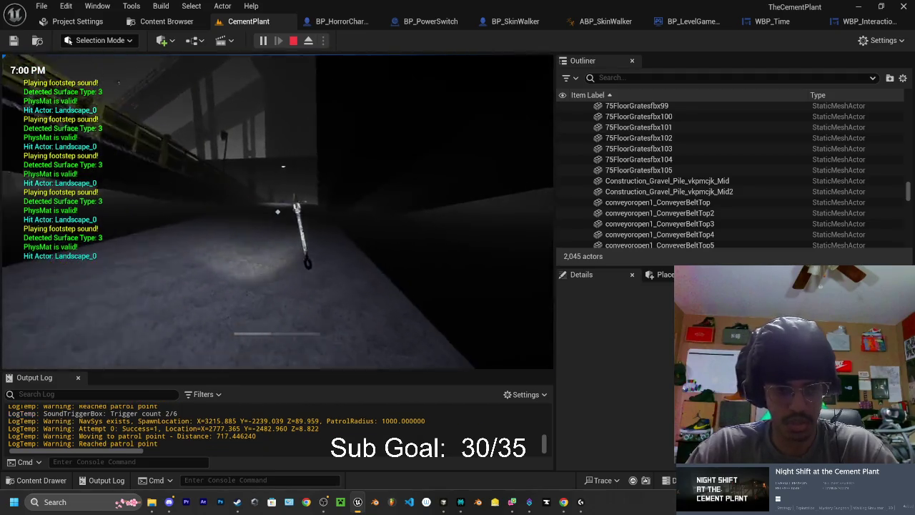
{"action": "key", "text": "w"}
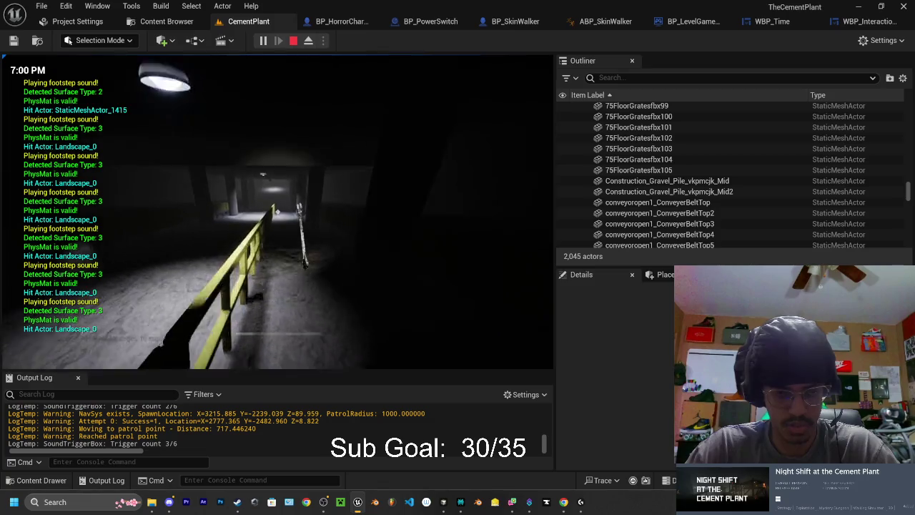
{"action": "key", "text": "w"}
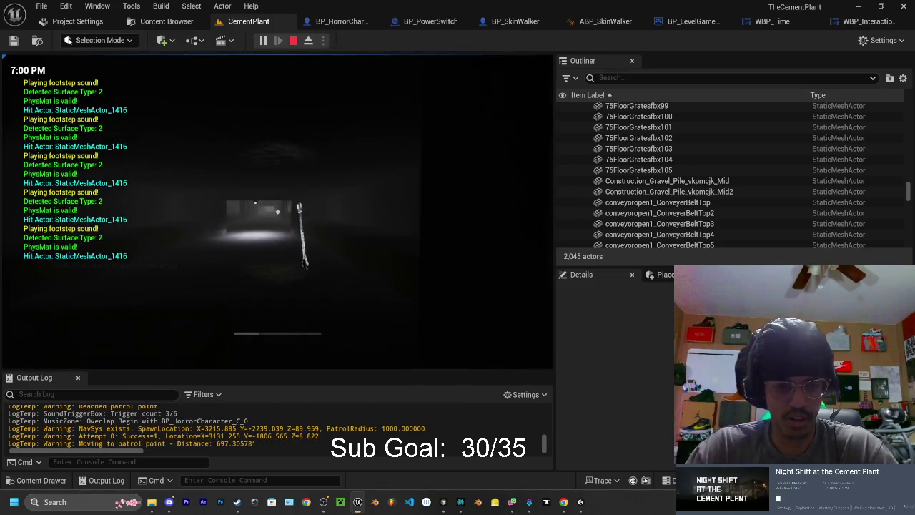
{"action": "key", "text": "w"}
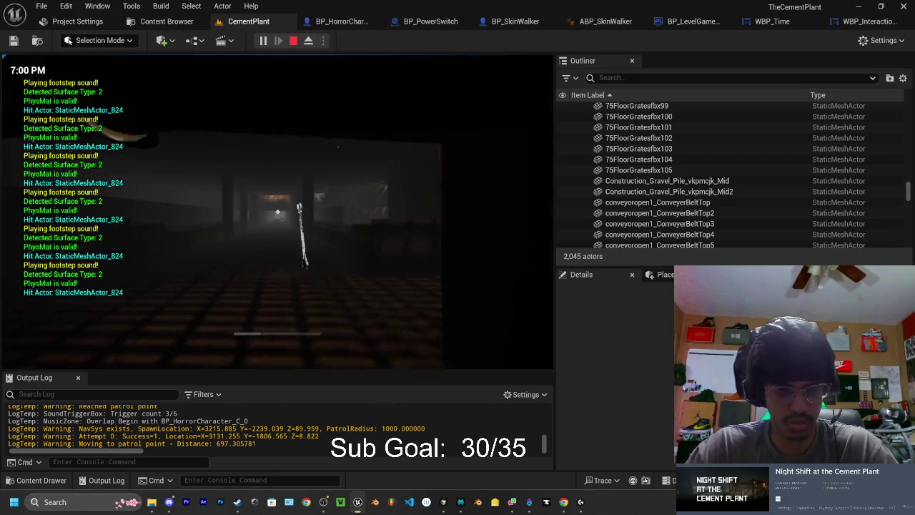
{"action": "key", "text": "w"}
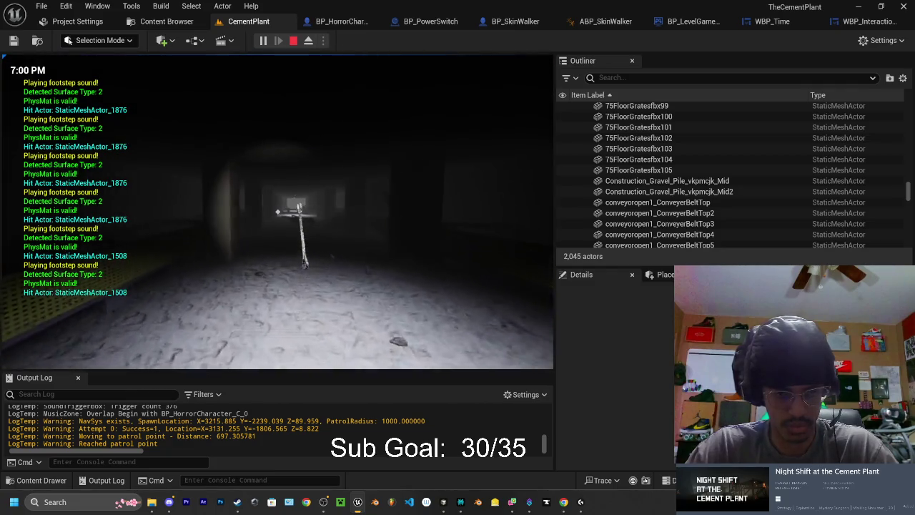
{"action": "key", "text": "f"}
{"action": "key", "text": "w"}
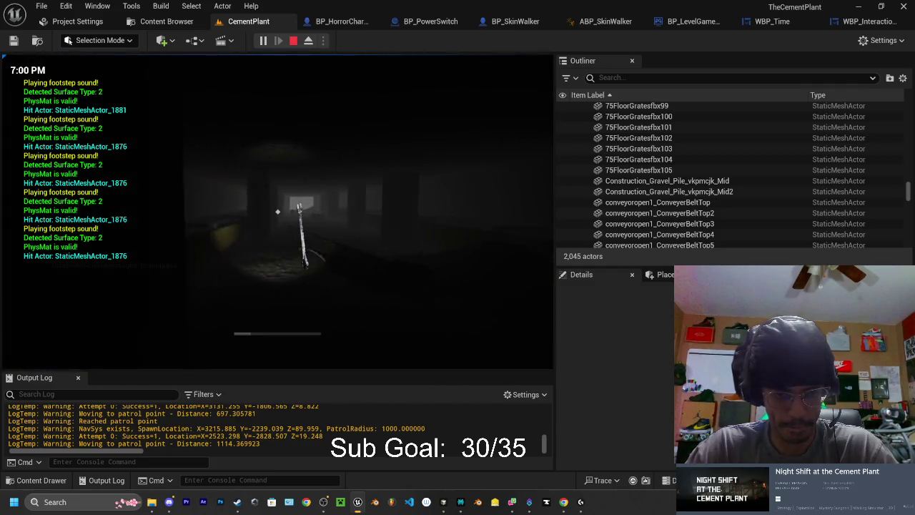
{"action": "mouse_move", "coordinate": [278, 212]}
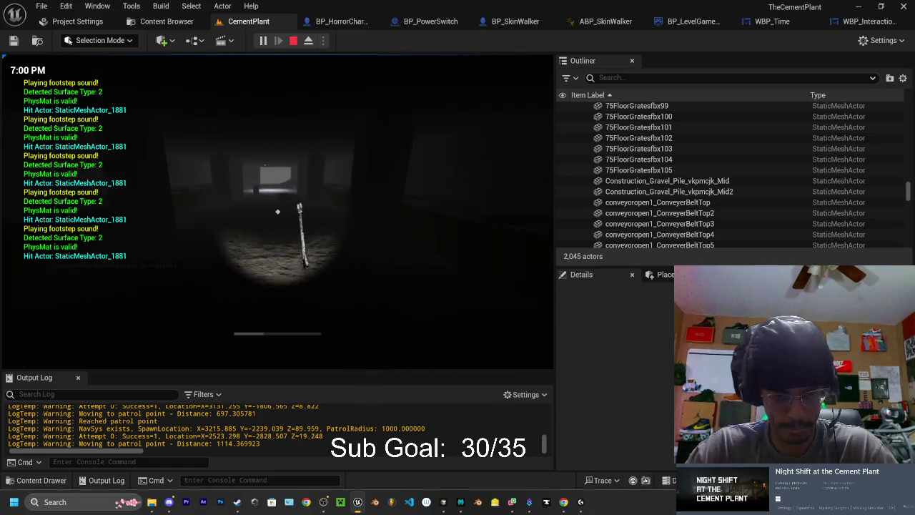
{"action": "key", "text": "w"}
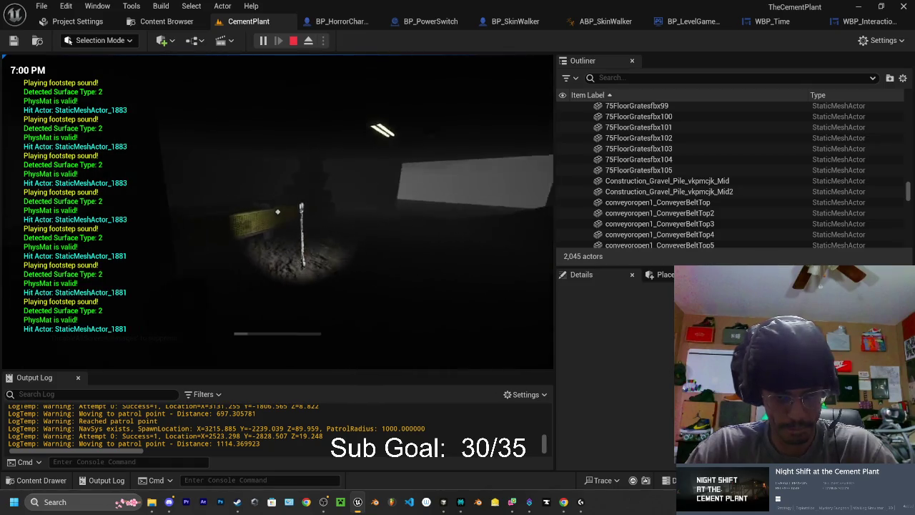
{"action": "key", "text": "e"}
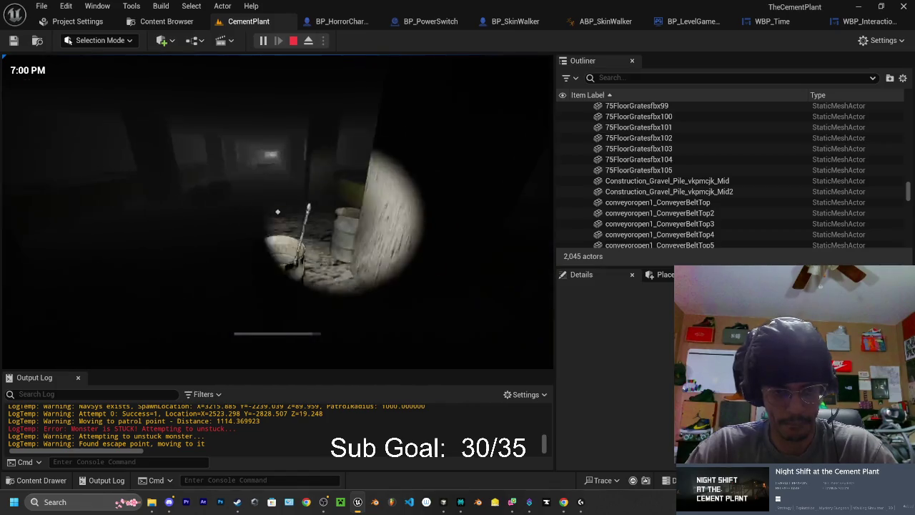
Walk down the dark corridor, across the bridge, and toward the building doorway
{"action": "key", "text": "w"}
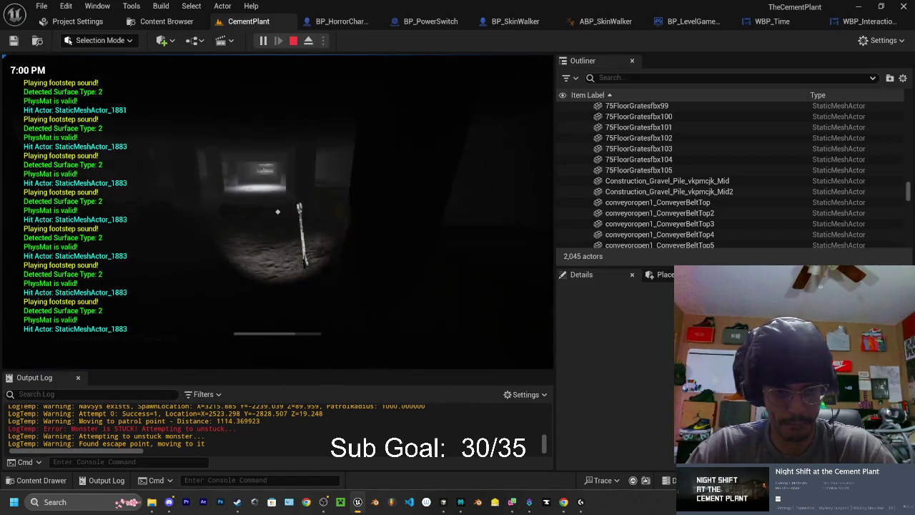
{"action": "key", "text": "w"}
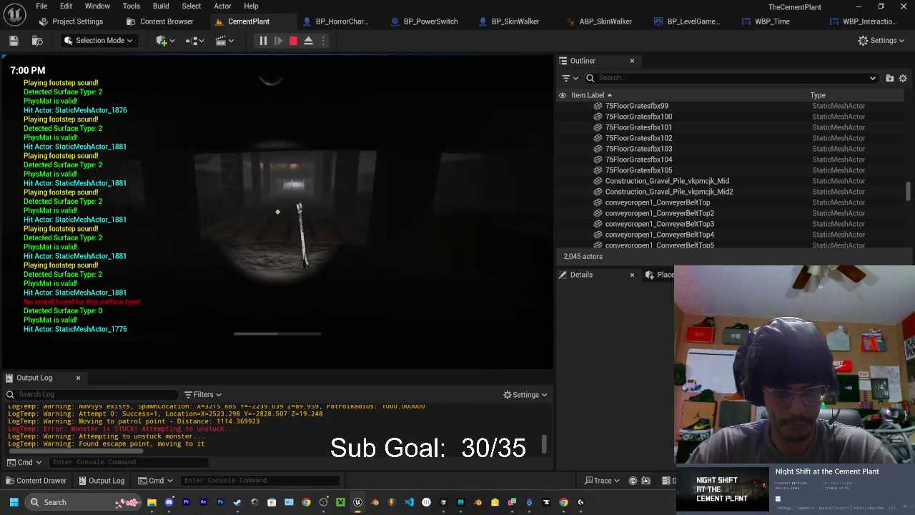
{"action": "key", "text": "w"}
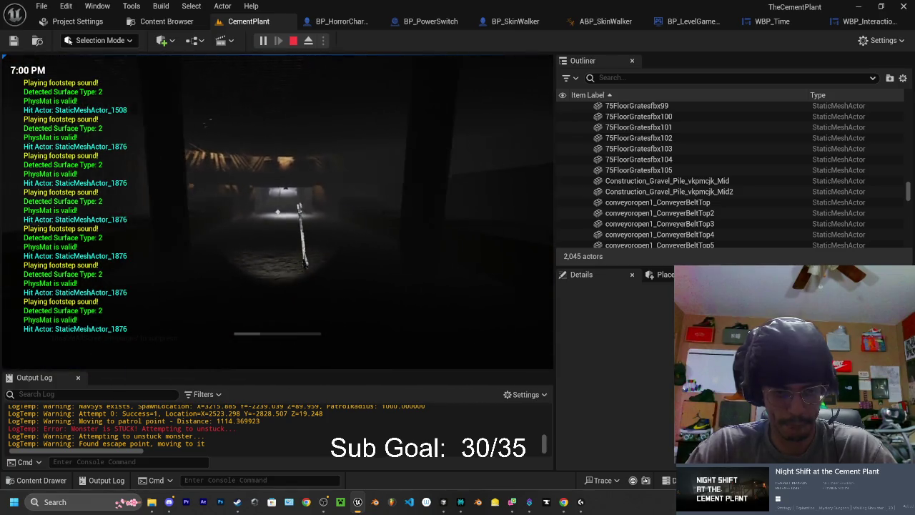
{"action": "key", "text": "w"}
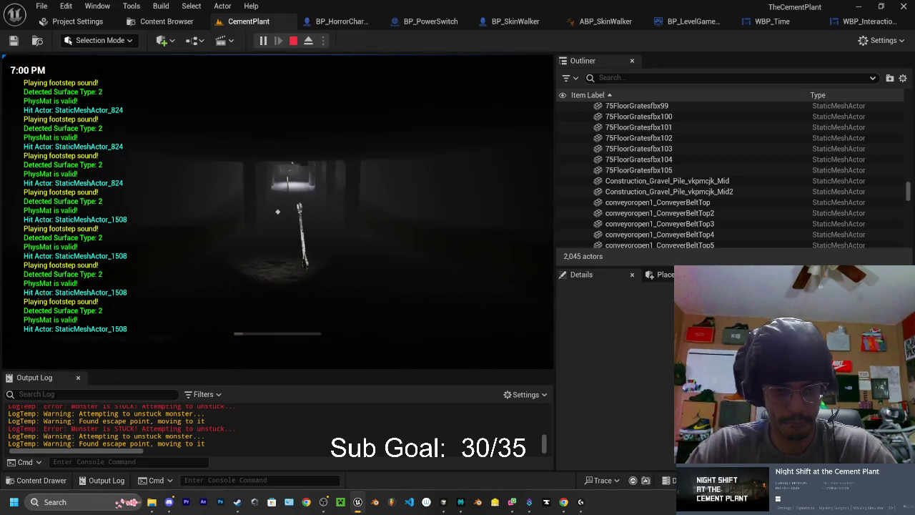
{"action": "key", "text": "w"}
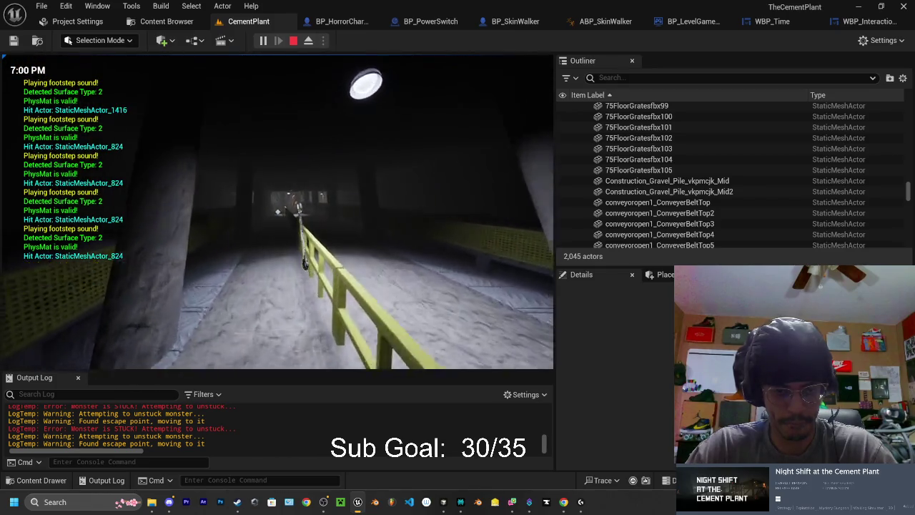
{"action": "key", "text": "w"}
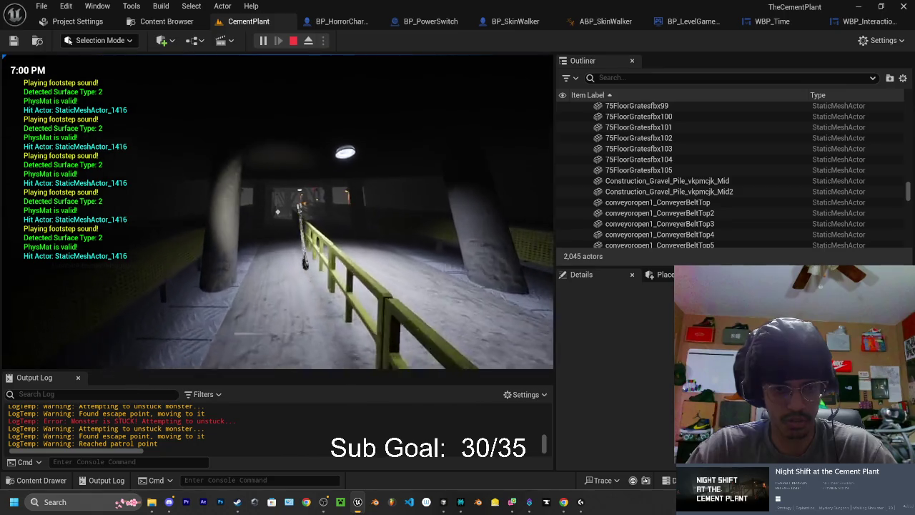
{"action": "key", "text": "w"}
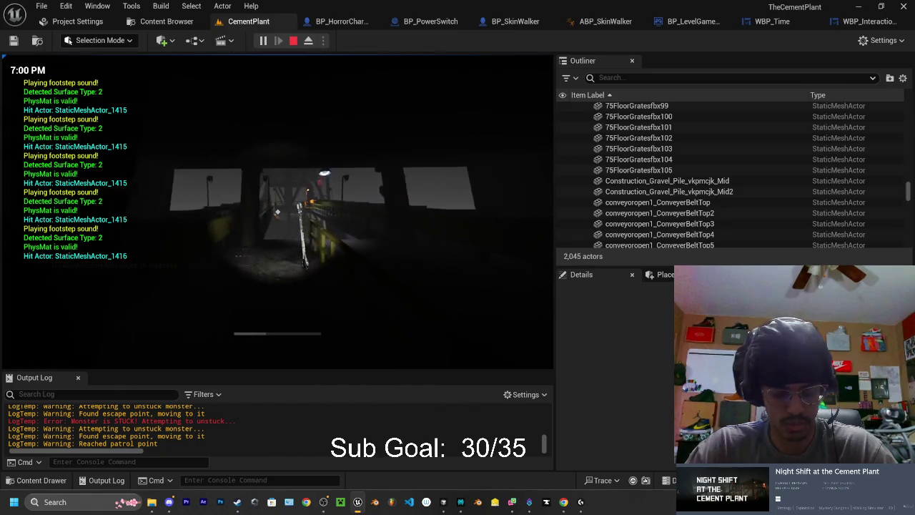
{"action": "key", "text": "w"}
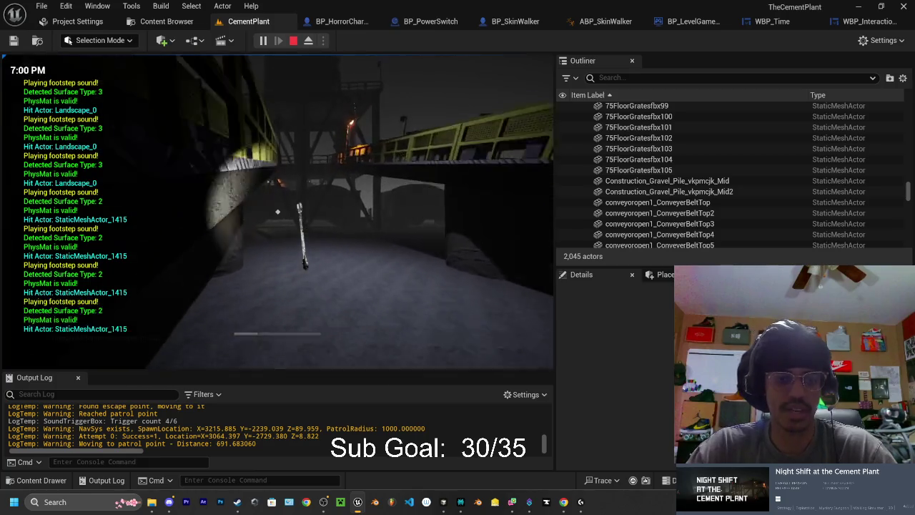
{"action": "key", "text": "w"}
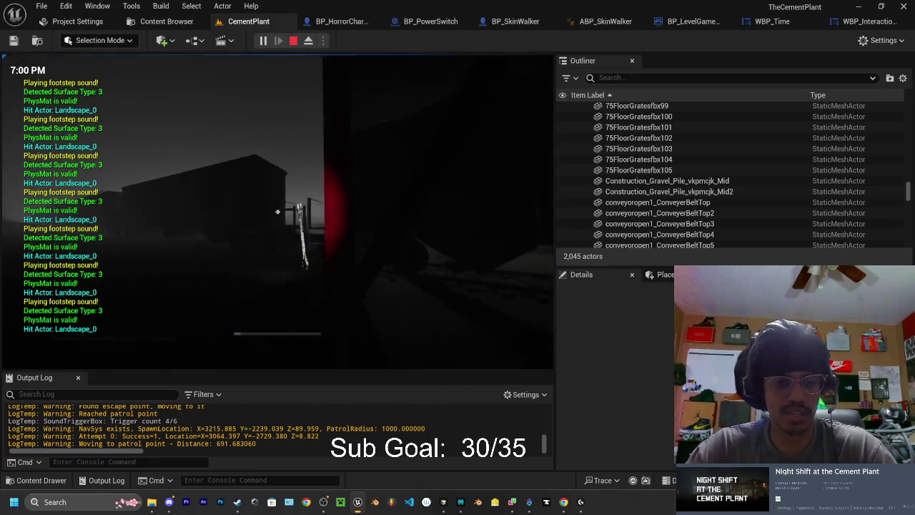
Pass the red rail car, follow the tracks, and climb the gantry stairs to the control room
{"action": "key", "text": "w"}
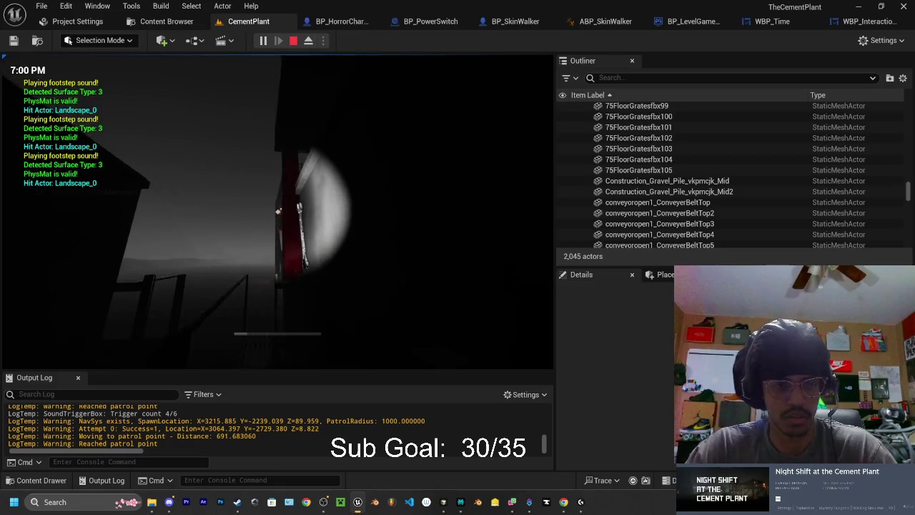
{"action": "key", "text": "w"}
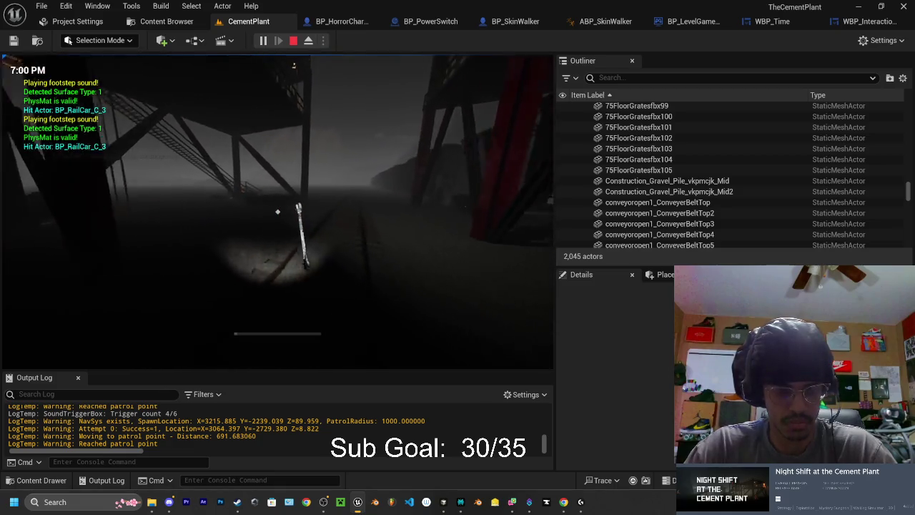
{"action": "key", "text": "w"}
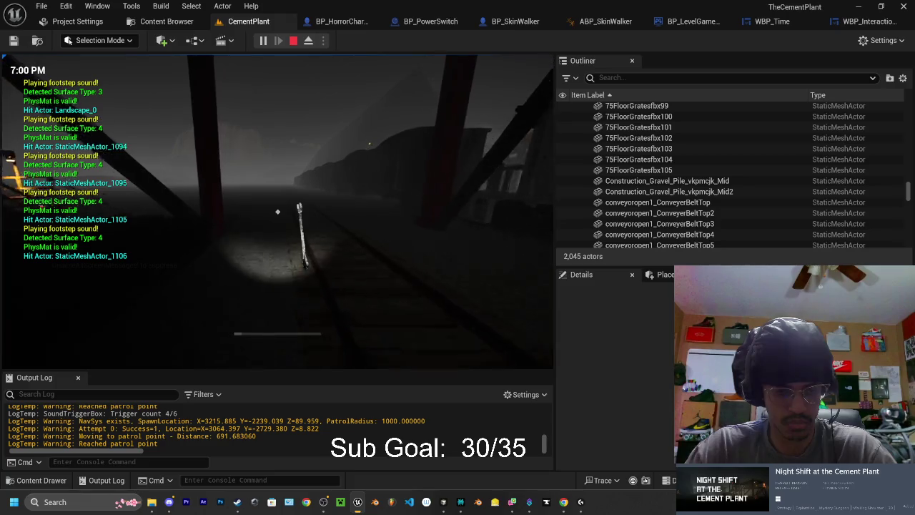
{"action": "key", "text": "w"}
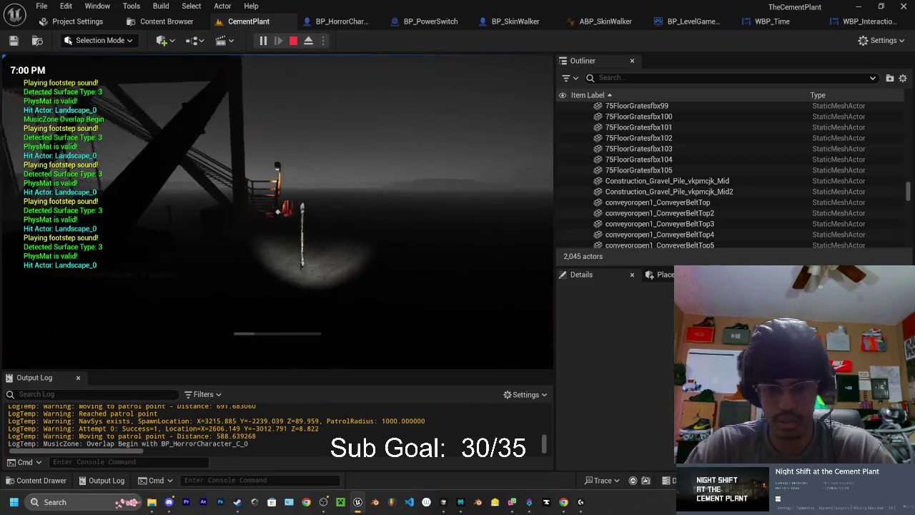
{"action": "key", "text": "w"}
{"action": "key", "text": "w"}
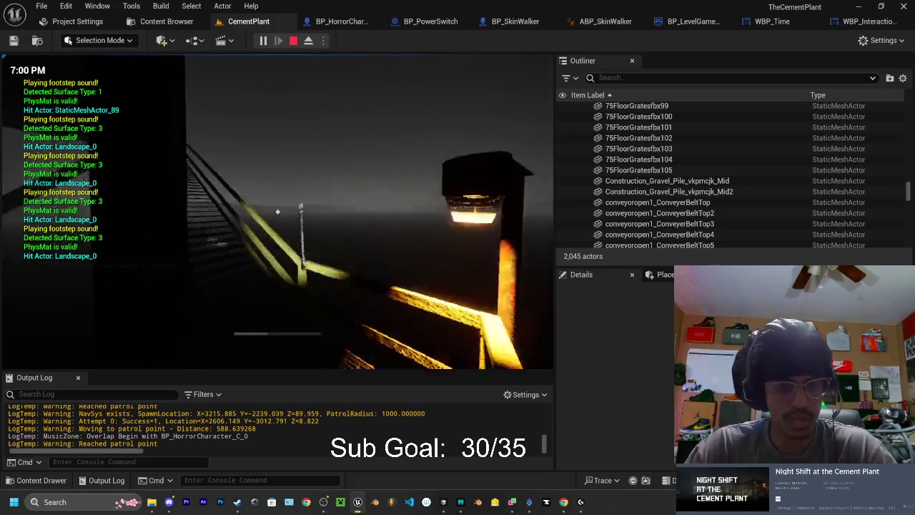
{"action": "key", "text": "w"}
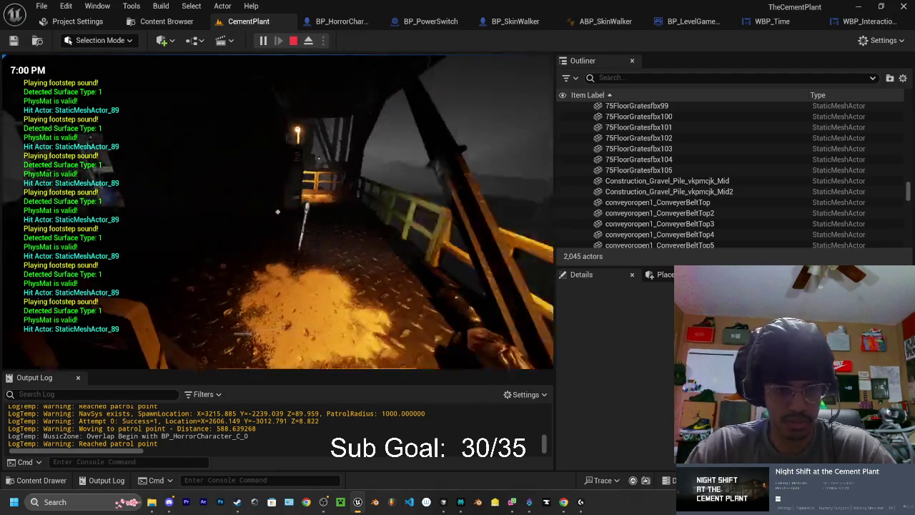
{"action": "key", "text": "w"}
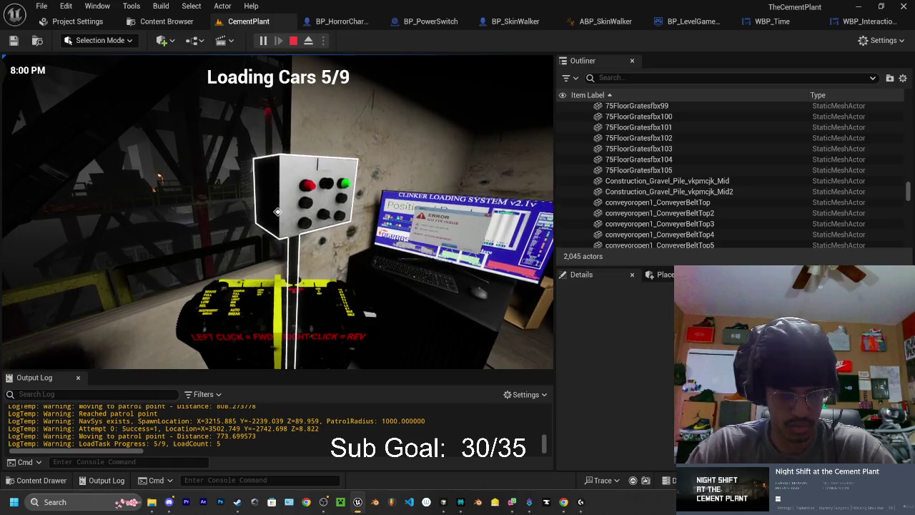
Leave the control room past the desk, flashlight on, and follow the dark walkway out to open ground
{"action": "key", "text": "w"}
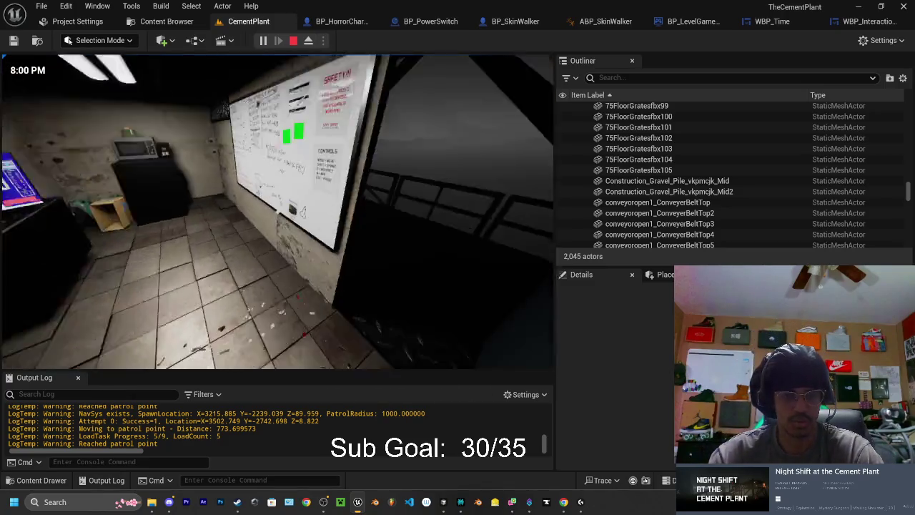
{"action": "key", "text": "w"}
{"action": "key", "text": "w"}
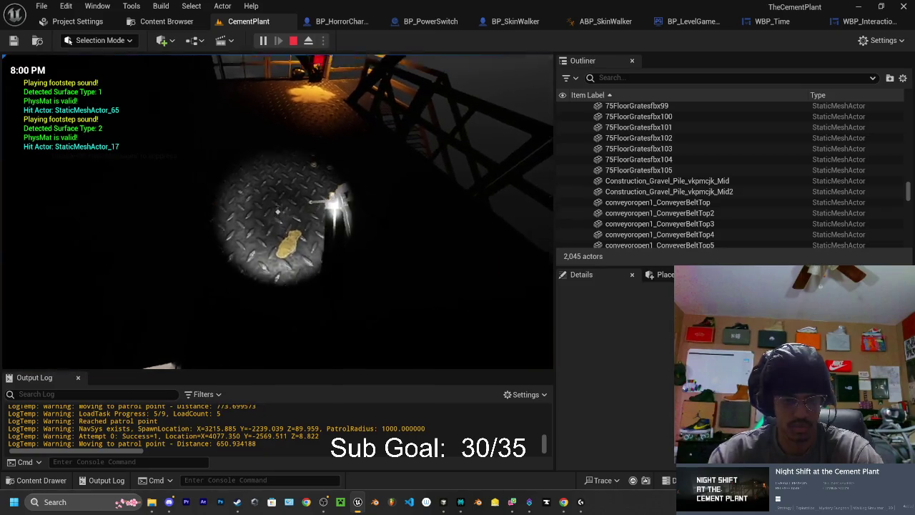
{"action": "key", "text": "f"}
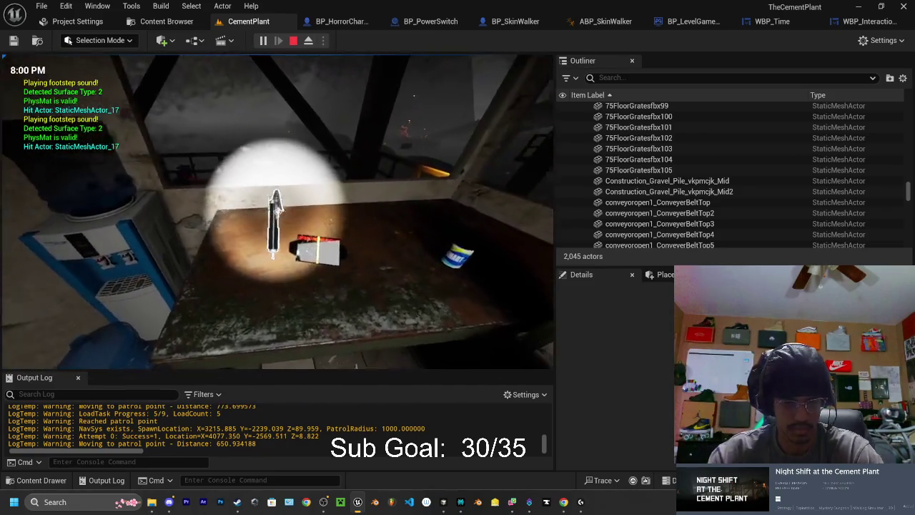
{"action": "key", "text": "w"}
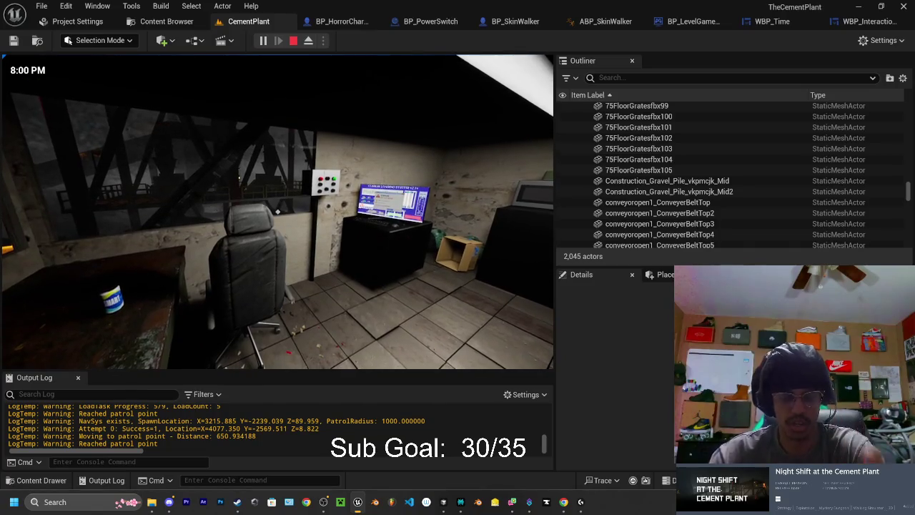
{"action": "key", "text": "w"}
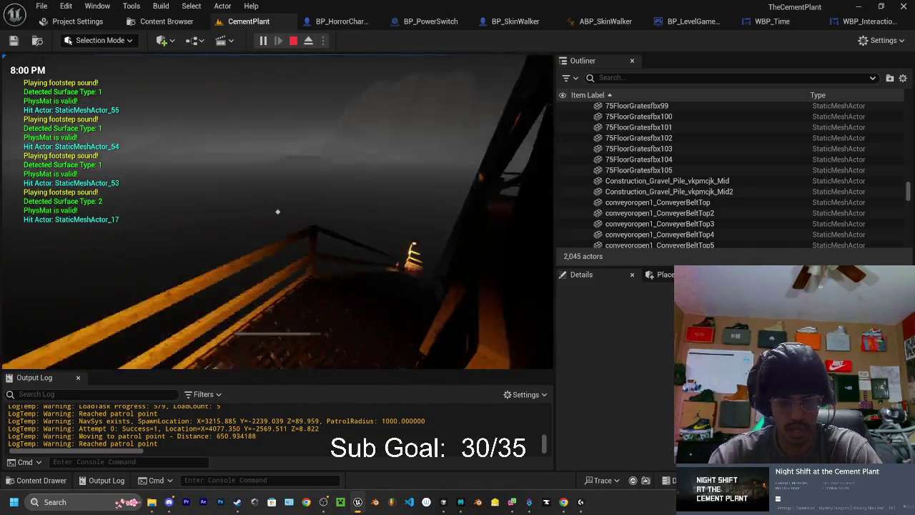
{"action": "key", "text": "w"}
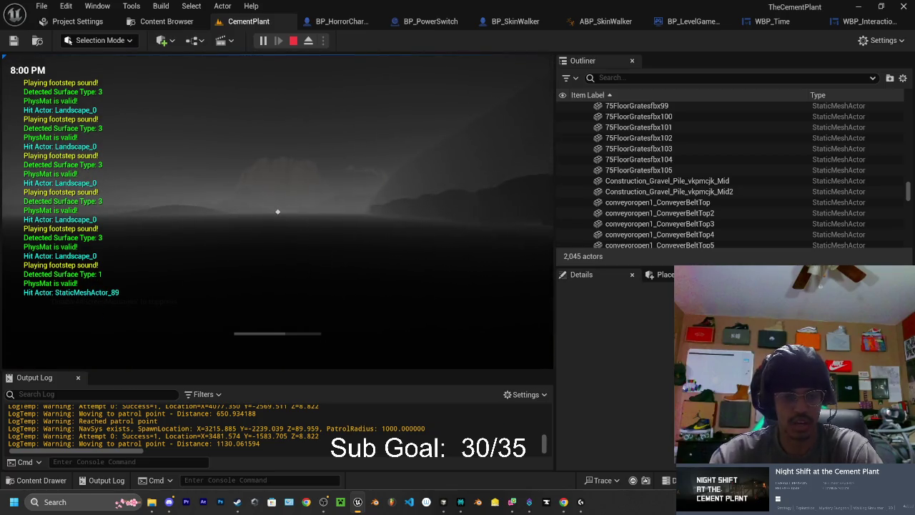
Walk up to the lit tower, back away to view it from another angle, then move past it
{"action": "key", "text": "w"}
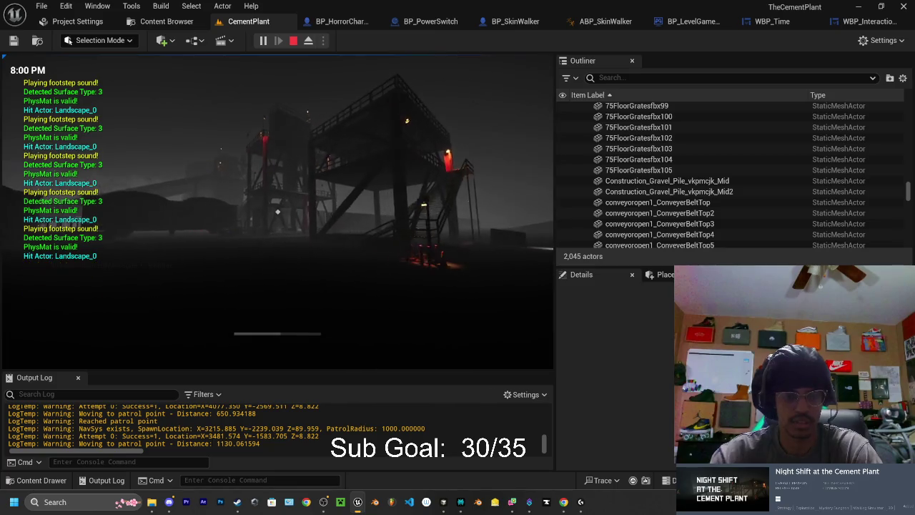
{"action": "key", "text": "w"}
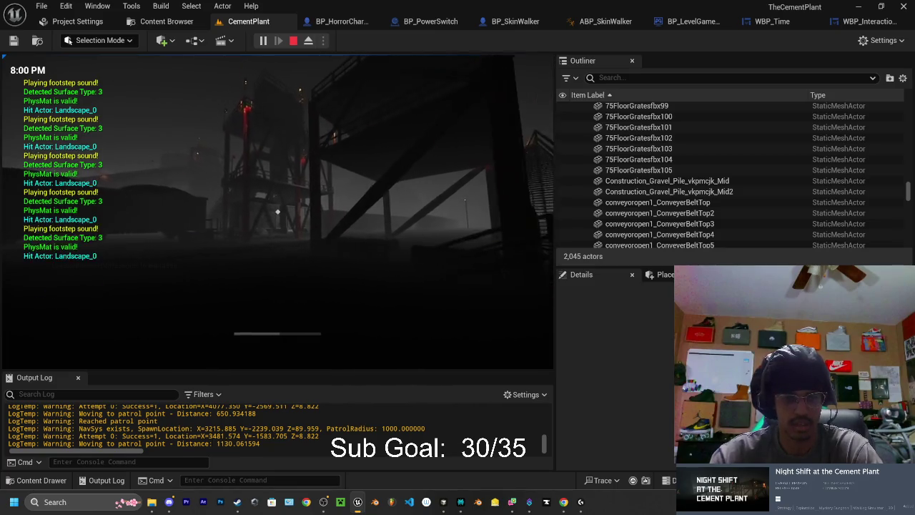
{"action": "key", "text": "w"}
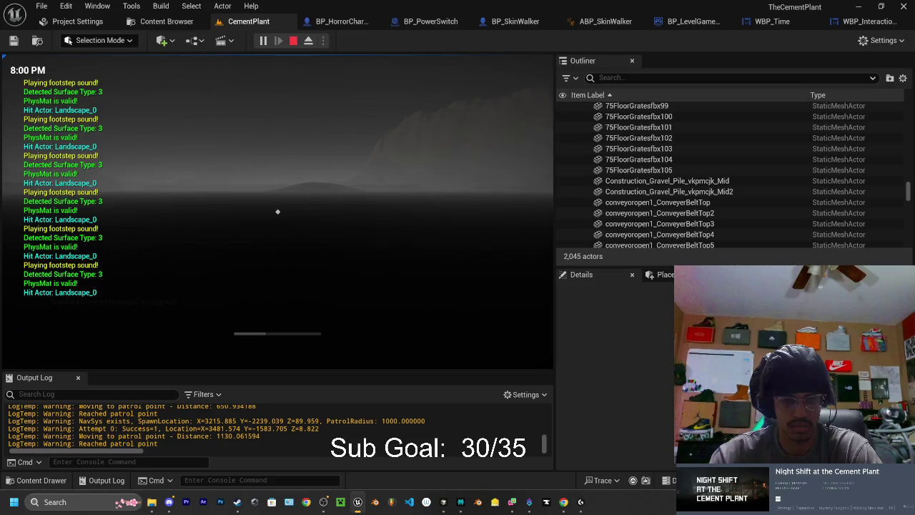
{"action": "key", "text": "w"}
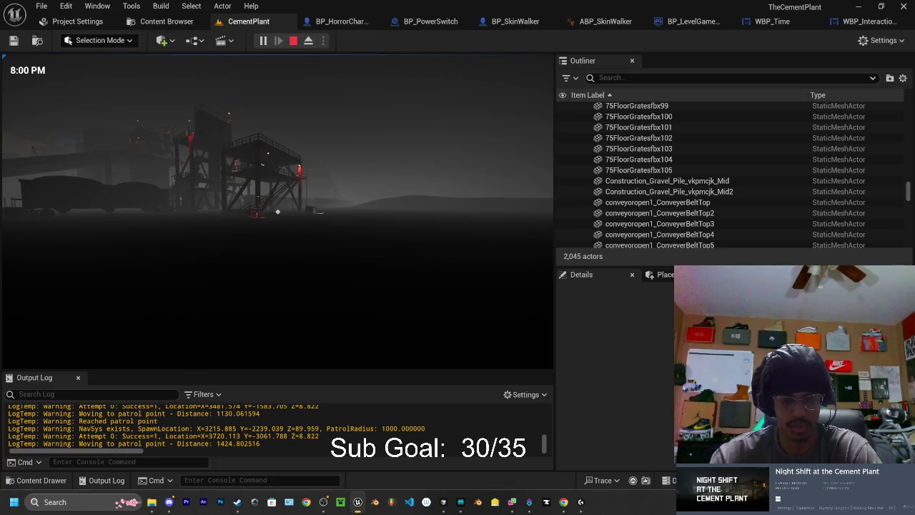
{"action": "key", "text": "w"}
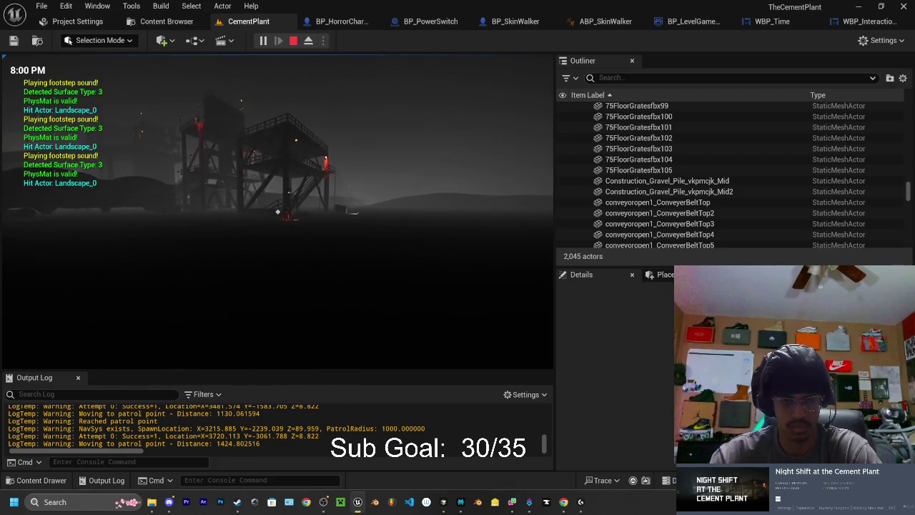
{"action": "key", "text": "w"}
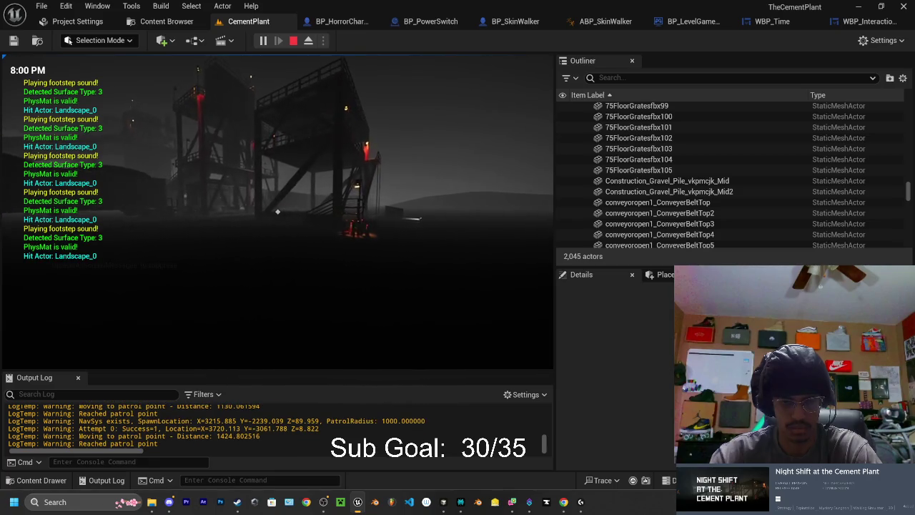
{"action": "key", "text": "s"}
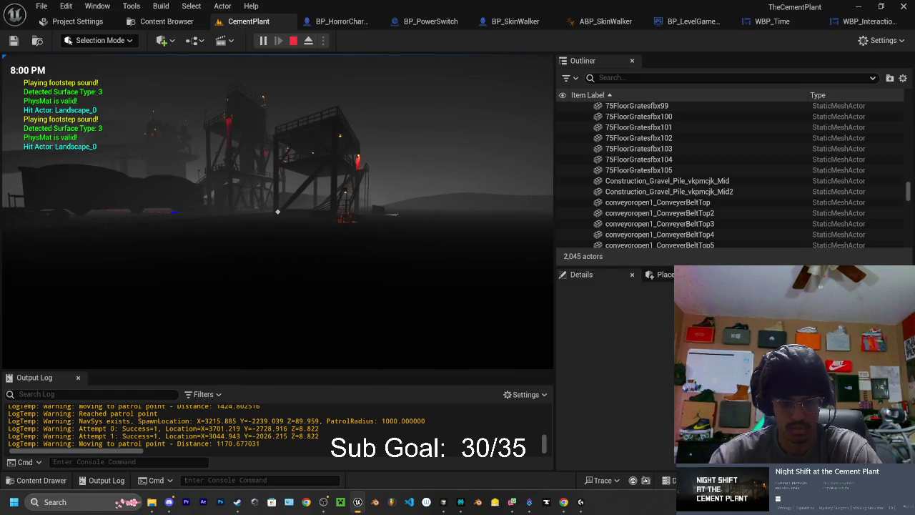
{"action": "key", "text": "d"}
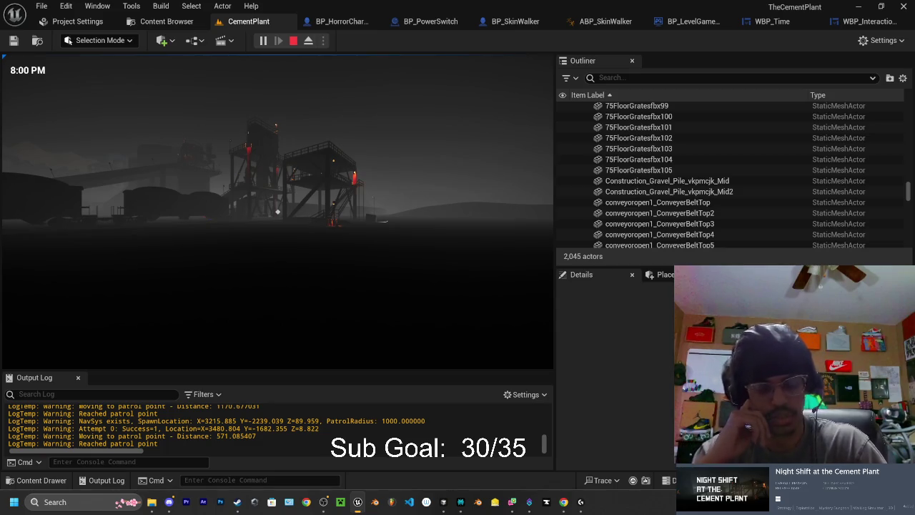
Walk toward the plant, zoom in, and circle the steel structure through the MusicZone to the lit stairs
{"action": "key", "text": "w"}
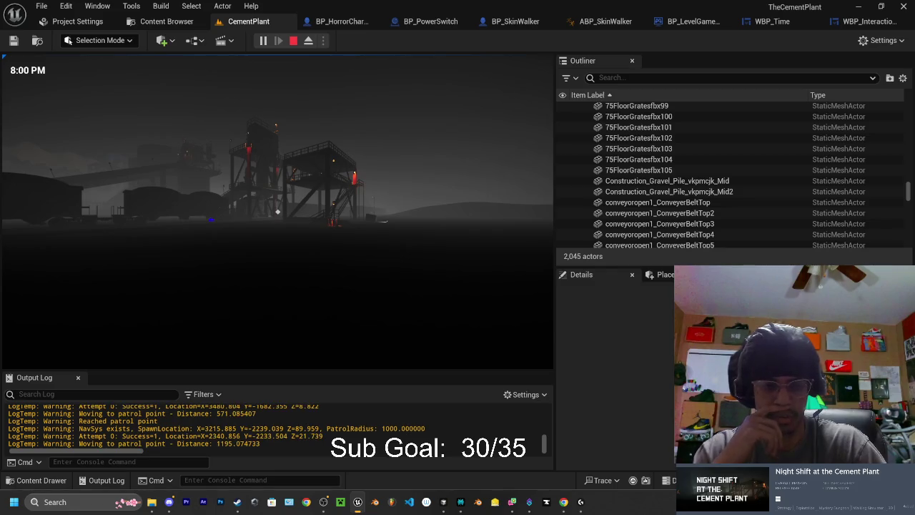
{"action": "key", "text": "w"}
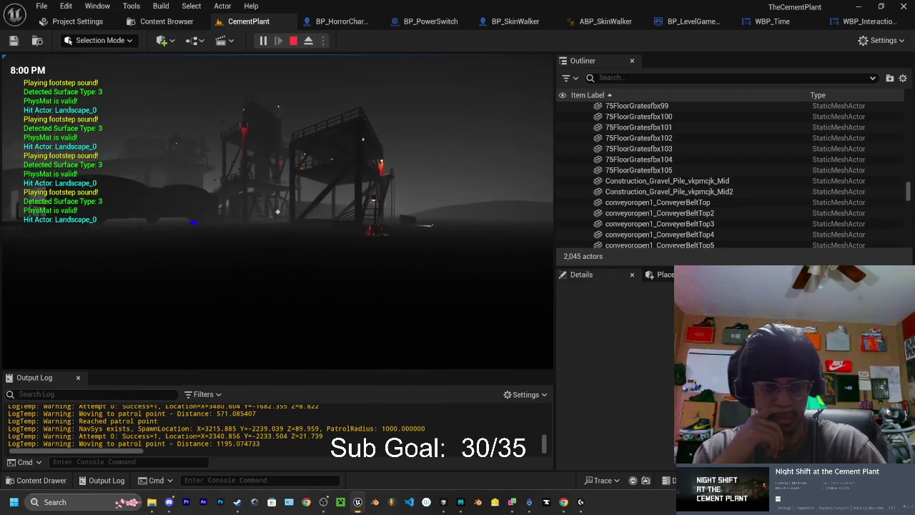
{"action": "key", "text": "w"}
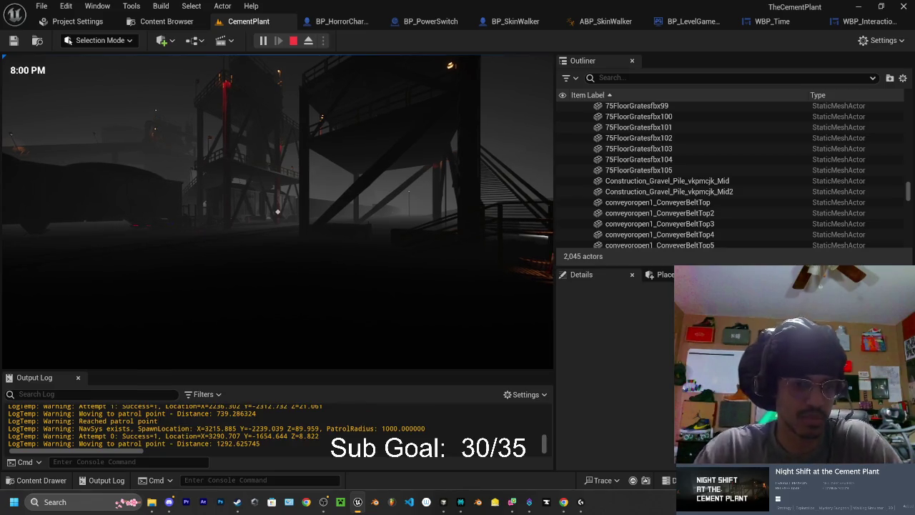
{"action": "right_click", "coordinate": [277, 211]}
{"action": "key", "text": "w"}
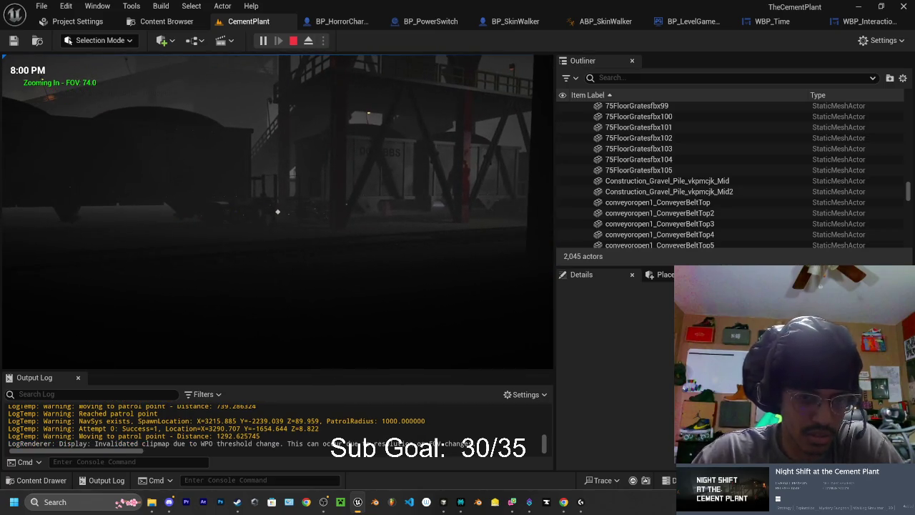
{"action": "key", "text": "w"}
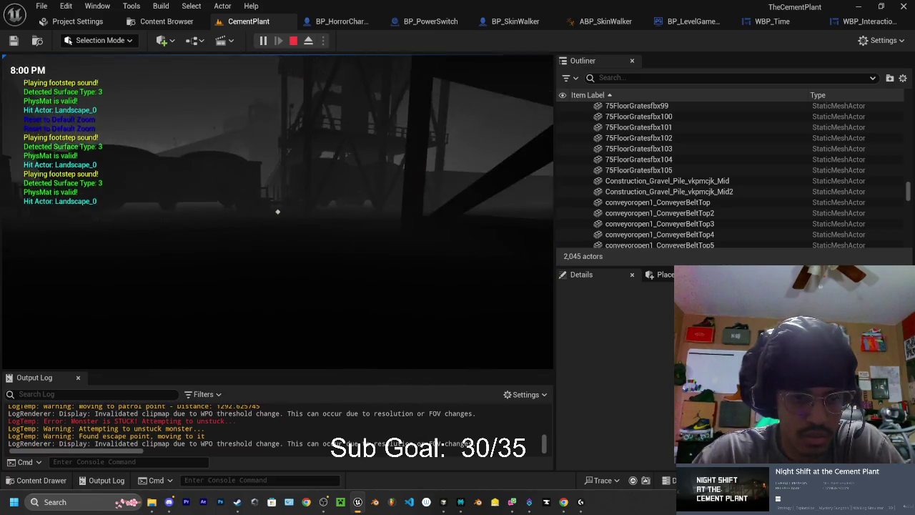
{"action": "key", "text": "w"}
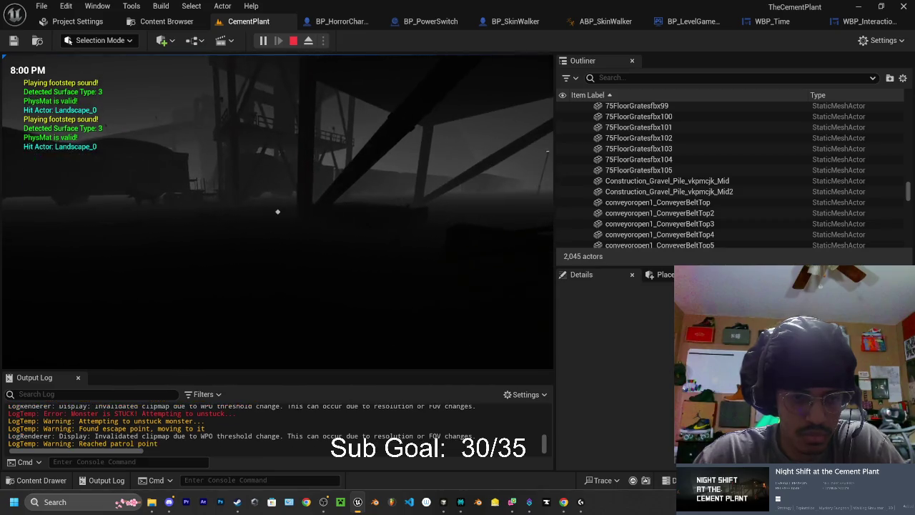
{"action": "key", "text": "w"}
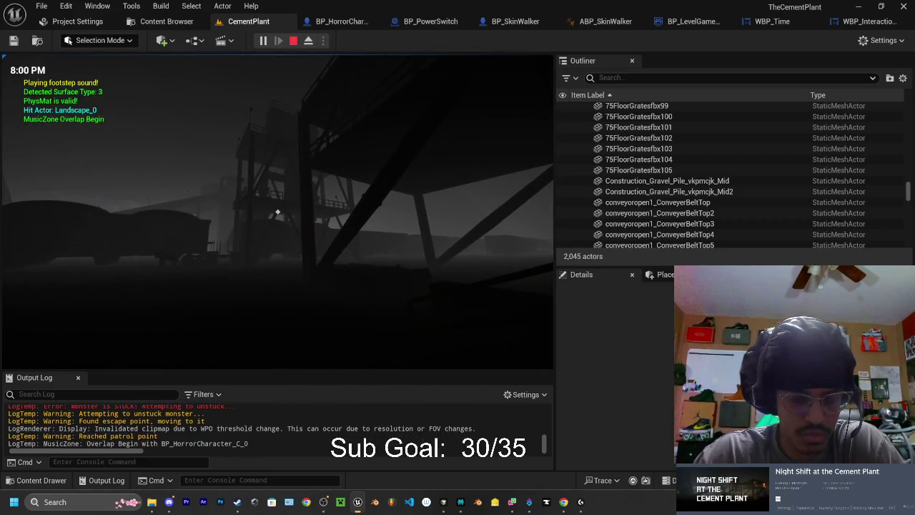
{"action": "key", "text": "w"}
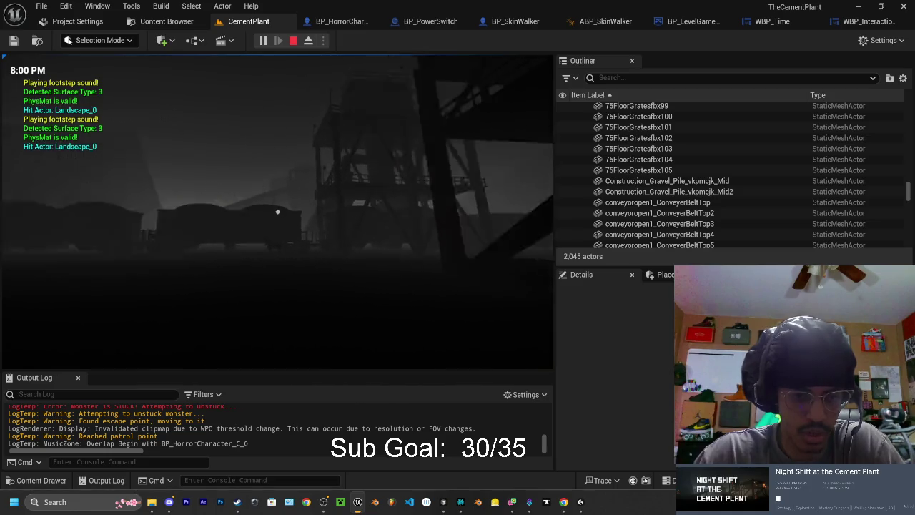
{"action": "key", "text": "w"}
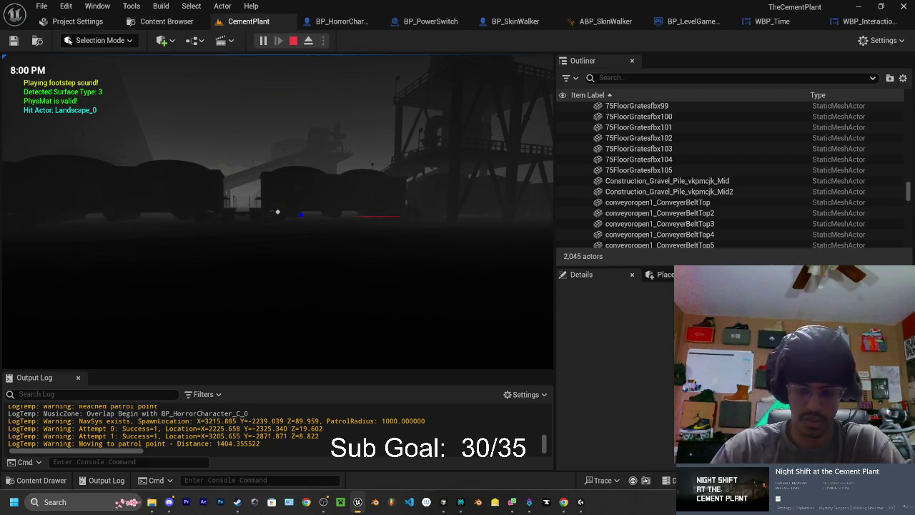
{"action": "scroll", "coordinate": [278, 213], "scroll_direction": "up", "scroll_amount": 3}
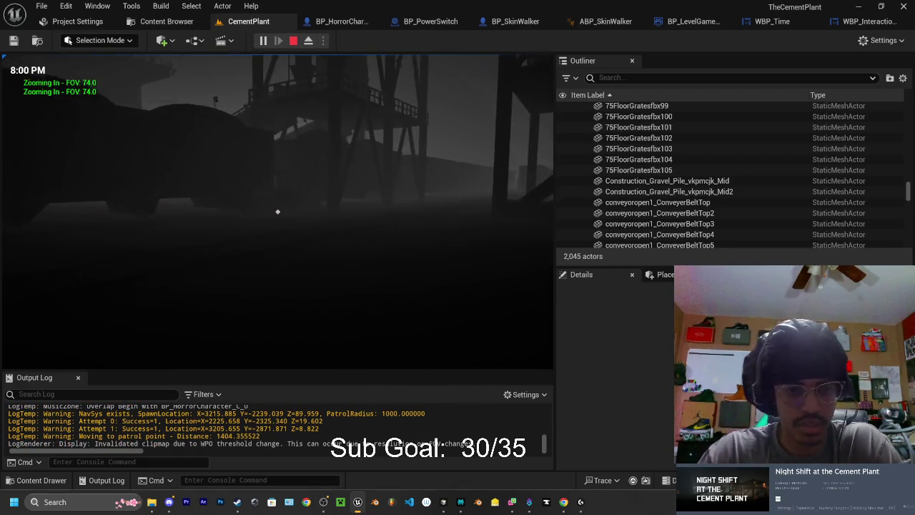
{"action": "key", "text": "w"}
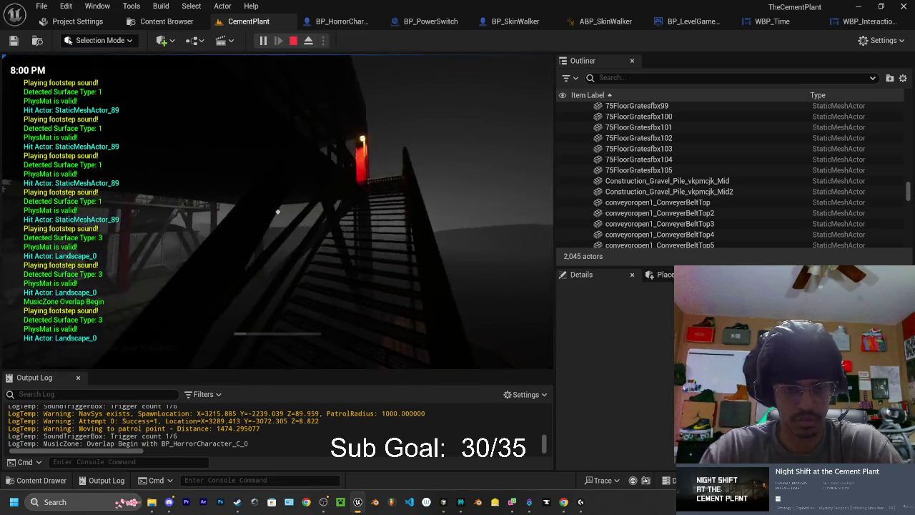
Stop the running playtest and return to the CementPlant level in the editor
{"action": "key", "text": "Escape"}
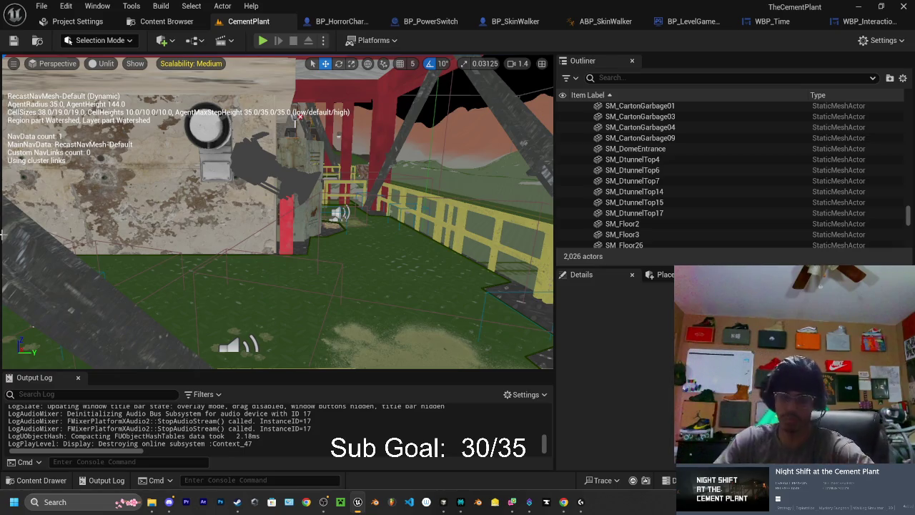
In BP_LevelGameMode's class defaults, set Blackout After Real Seconds to 10.0, then return to CementPlant
{"action": "mouse_move", "coordinate": [278, 215]}
{"action": "left_mouse_down"}
{"action": "mouse_move", "coordinate": [222, 214]}
{"action": "mouse_move", "coordinate": [272, 215]}
{"action": "left_mouse_up"}
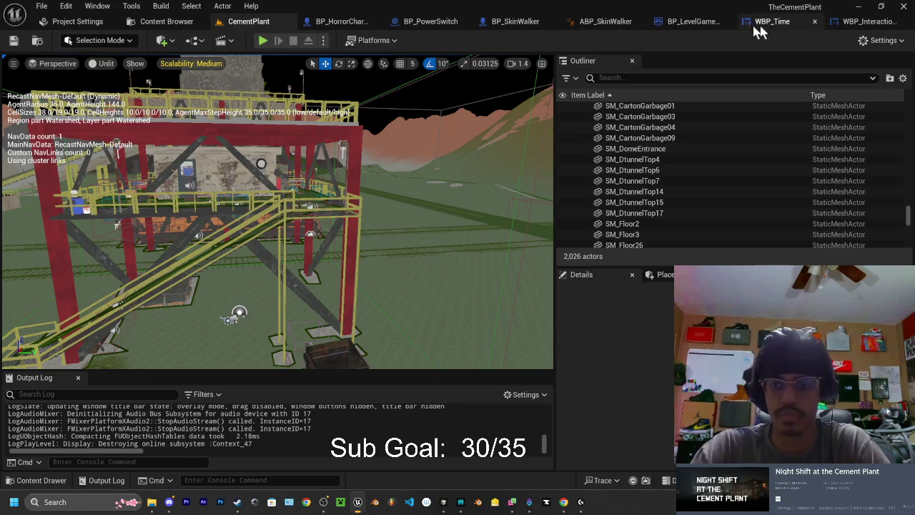
{"action": "left_click", "coordinate": [676, 24]}
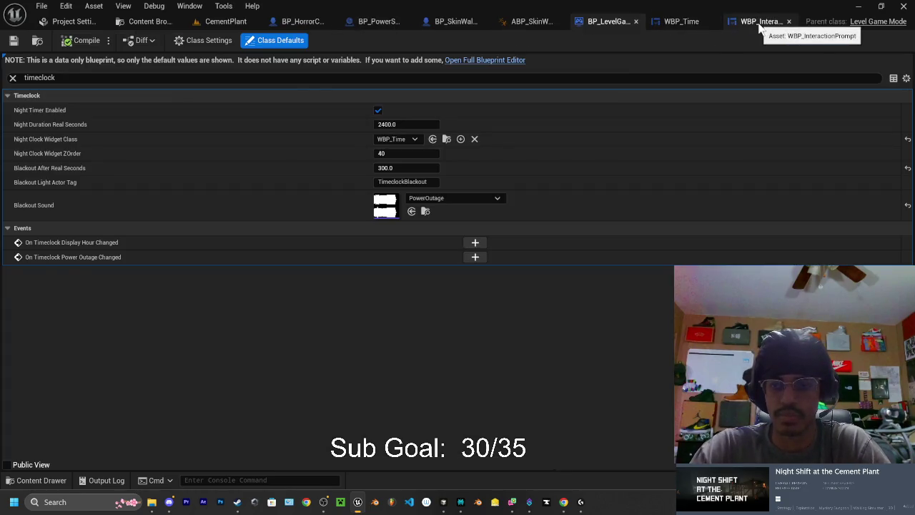
{"action": "left_click", "coordinate": [757, 23]}
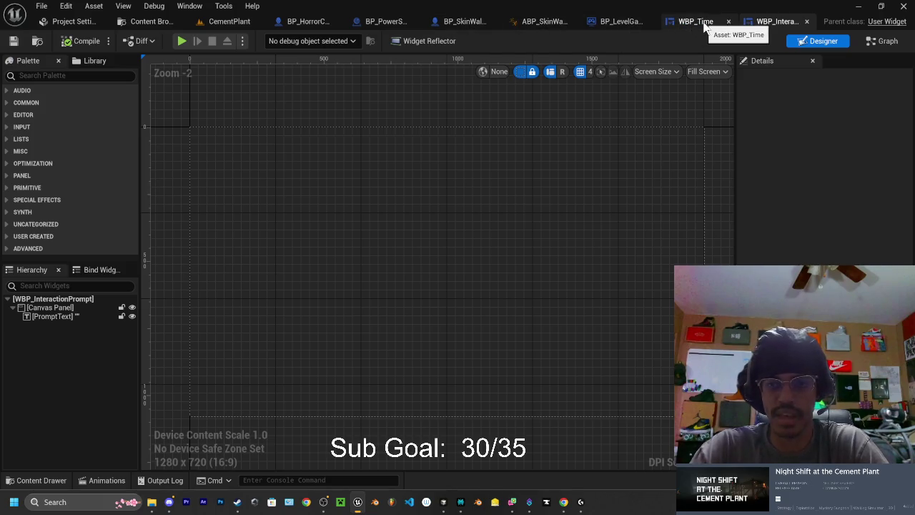
{"action": "left_click", "coordinate": [629, 26]}
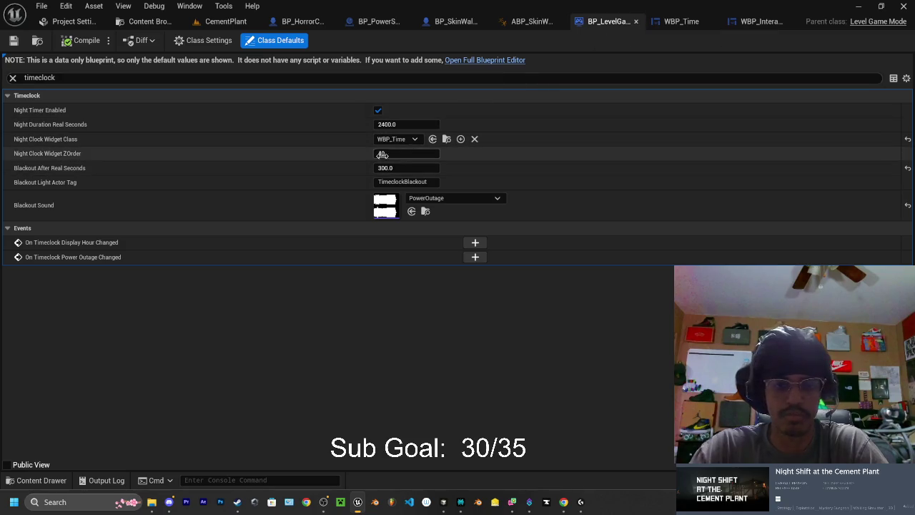
{"action": "left_click", "coordinate": [411, 153]}
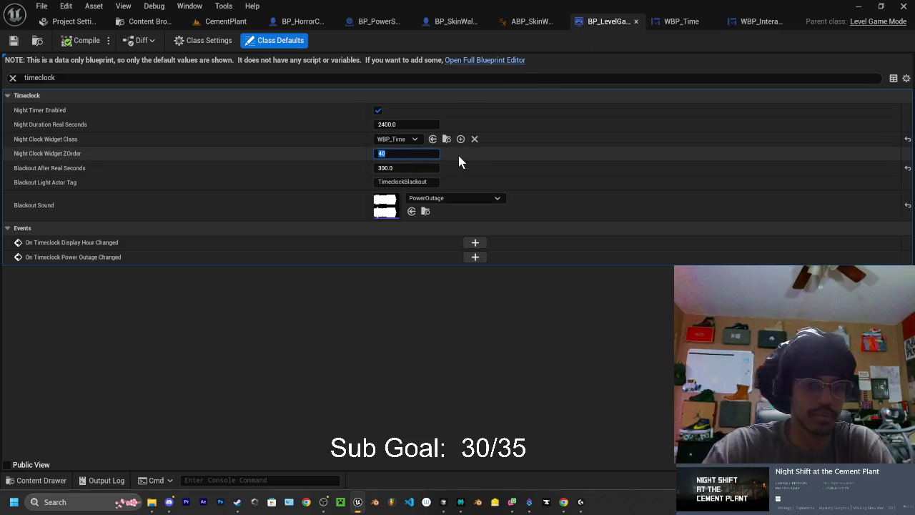
{"action": "left_click", "coordinate": [406, 169]}
{"action": "type", "text": "10"}
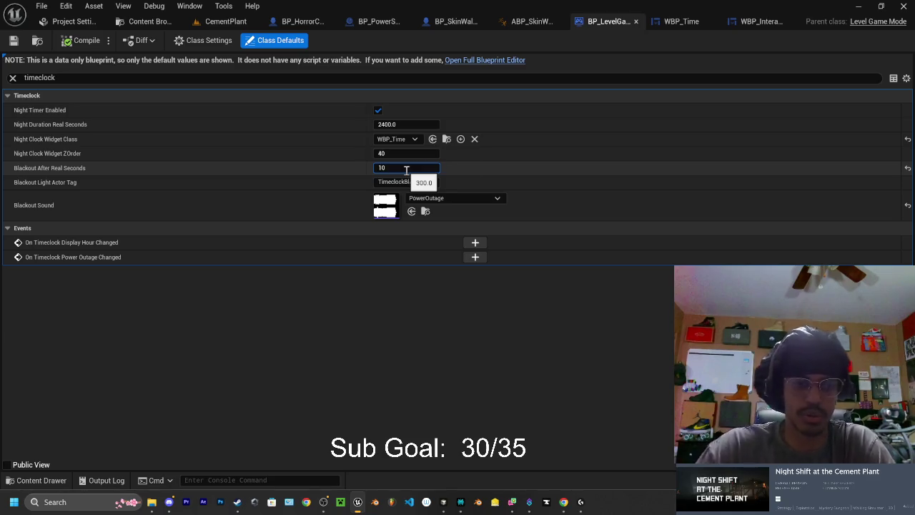
{"action": "key", "text": "Return"}
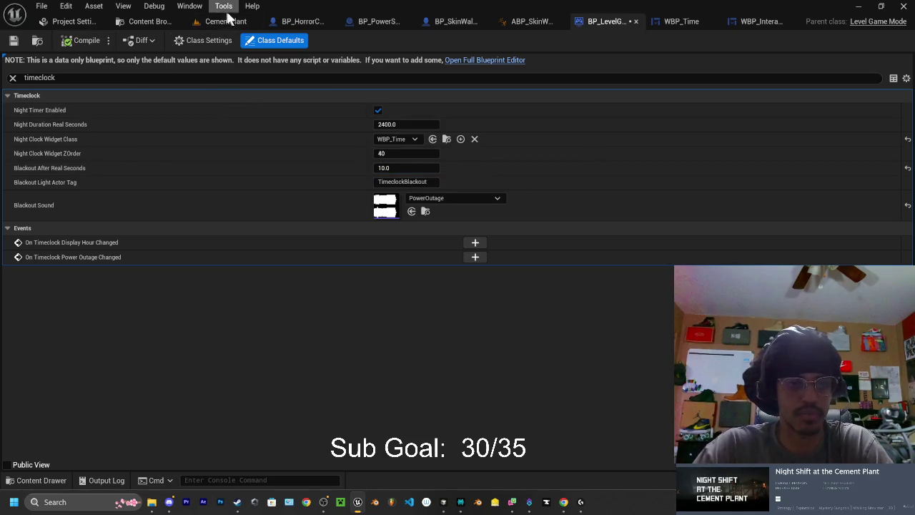
{"action": "left_click", "coordinate": [222, 7]}
{"action": "left_click", "coordinate": [211, 21]}
Playtest walking to the control room monitor, confirm with the flashlight it's off after blackout, then stop
{"action": "left_click", "coordinate": [263, 40]}
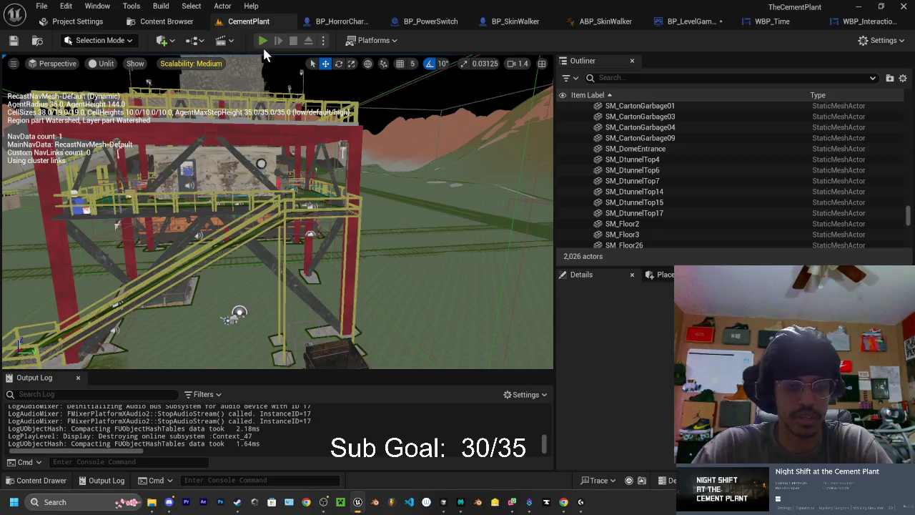
{"action": "key", "text": "w"}
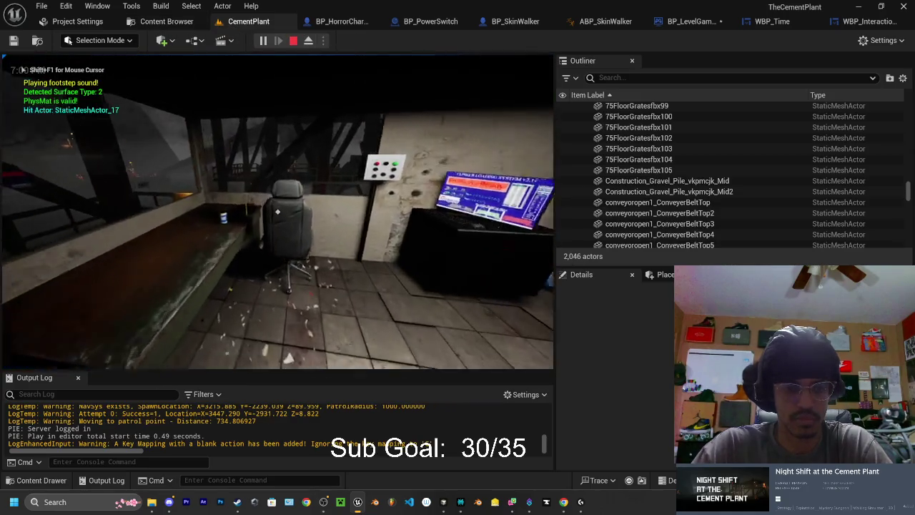
{"action": "key", "text": "w"}
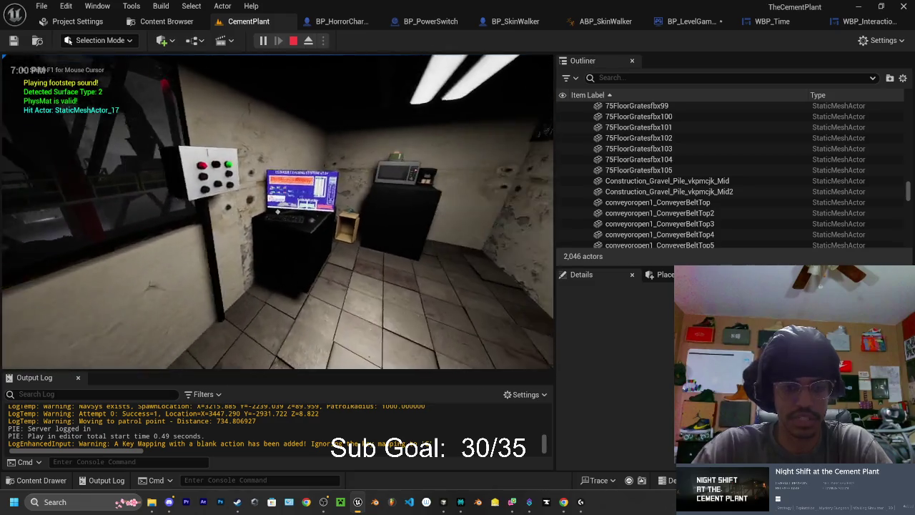
{"action": "key", "text": "d"}
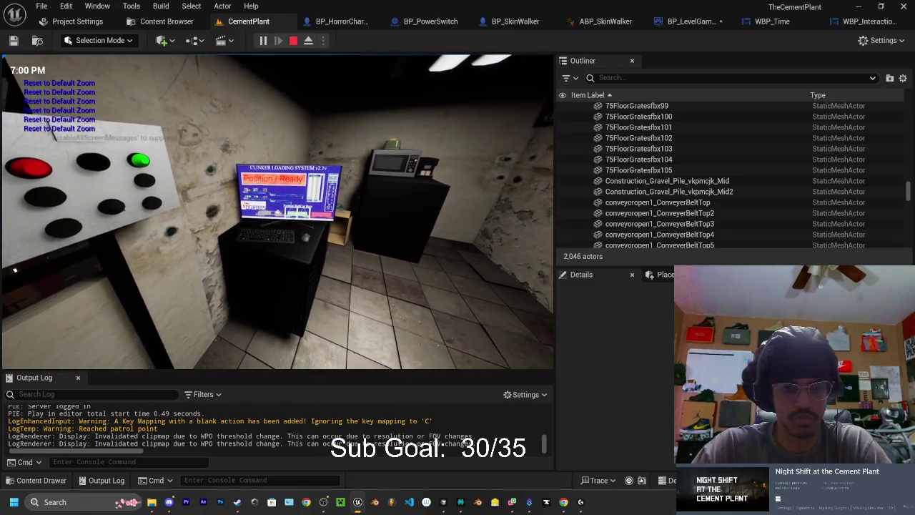
{"action": "key", "text": "a"}
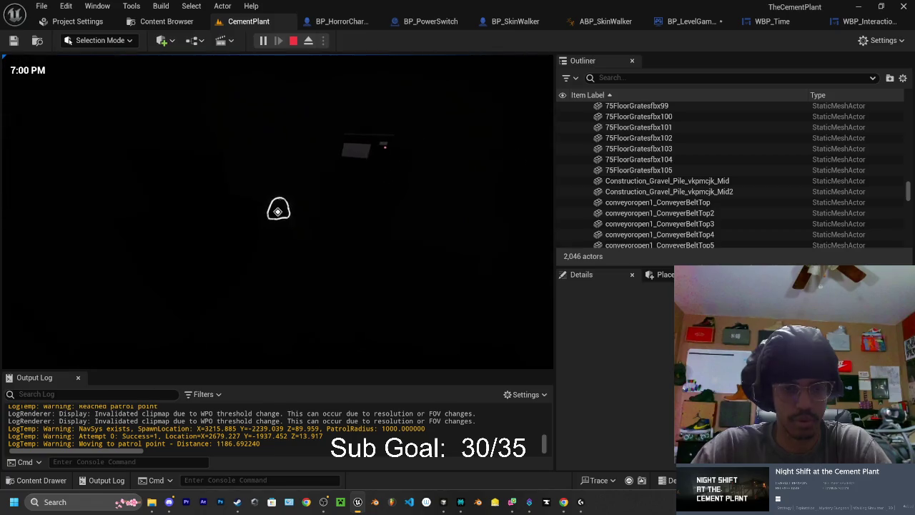
{"action": "key", "text": "f"}
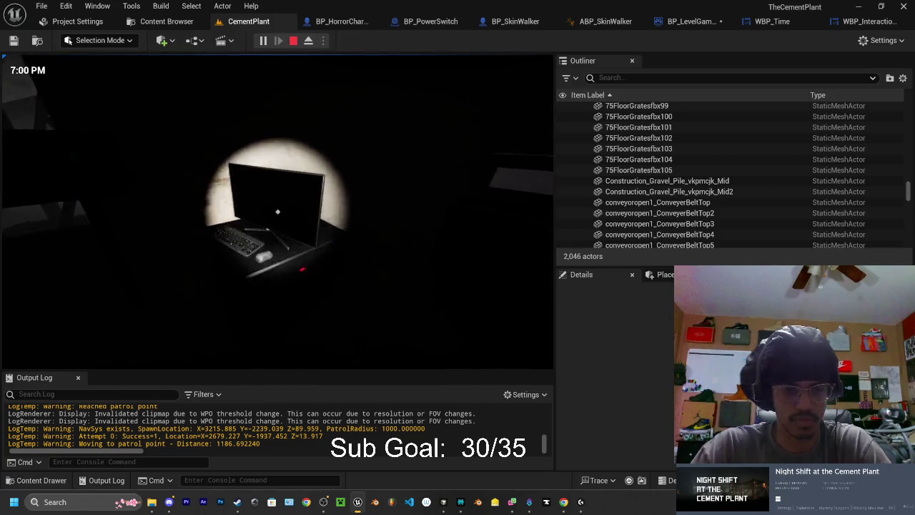
{"action": "key", "text": "Escape"}
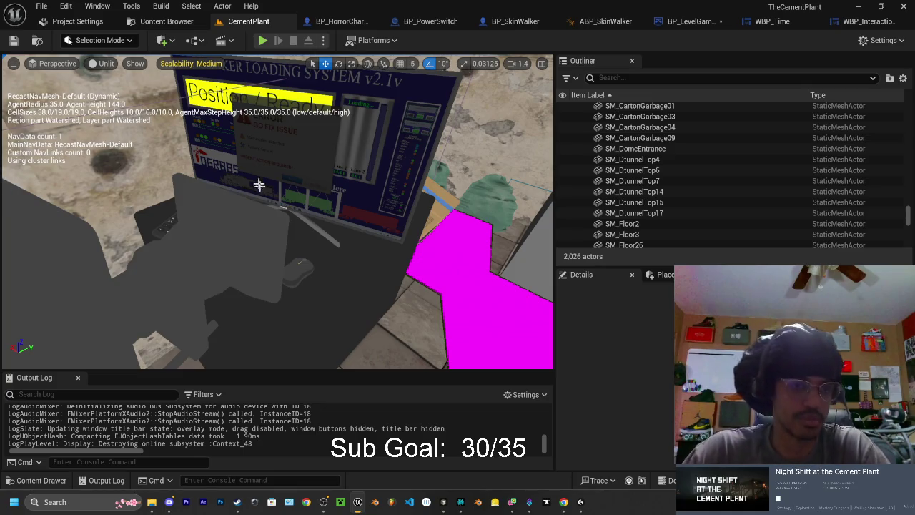
Fly the editor camera from the control room desk out toward the red gantry
{"action": "mouse_move", "coordinate": [259, 186]}
{"action": "left_mouse_down"}
{"action": "mouse_move", "coordinate": [272, 215]}
{"action": "mouse_move", "coordinate": [286, 171]}
{"action": "mouse_move", "coordinate": [260, 181]}
{"action": "left_mouse_up"}
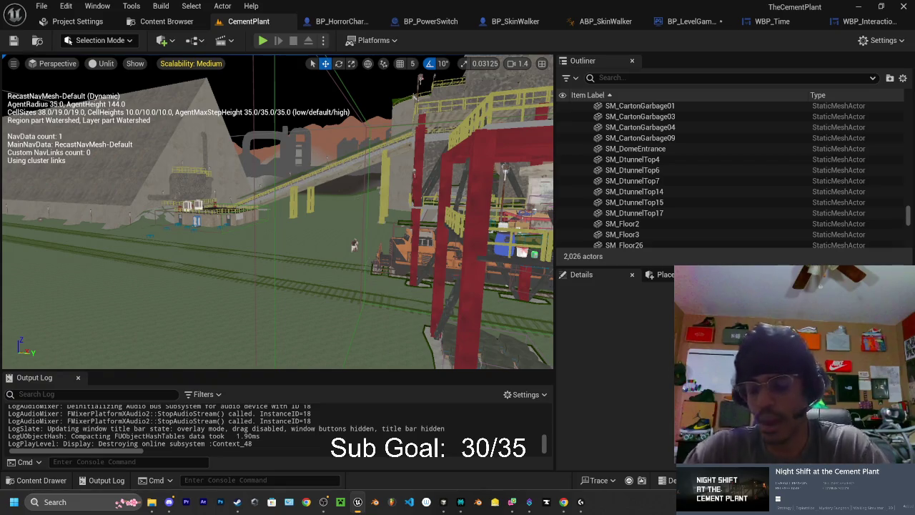
Save the modified BP_LevelGameMode blueprint from the Save Content dialog
{"action": "key", "text": "s"}
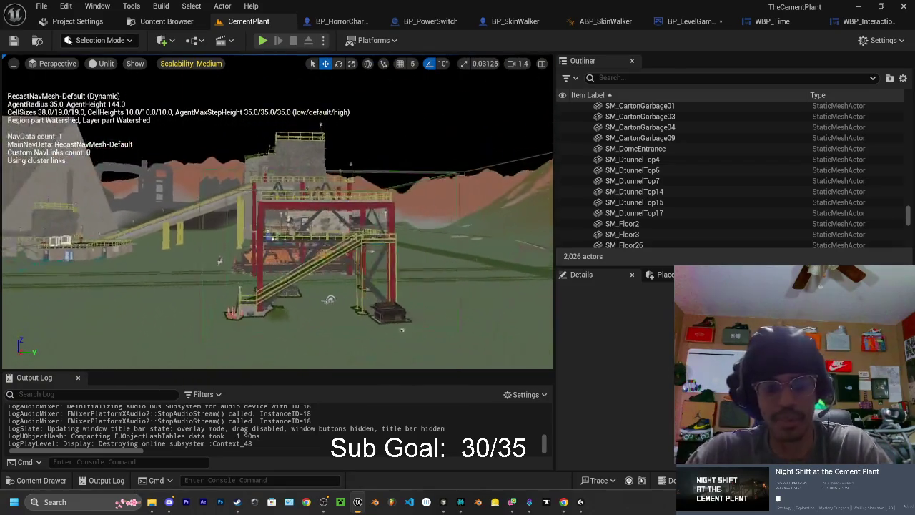
{"action": "key", "text": "w"}
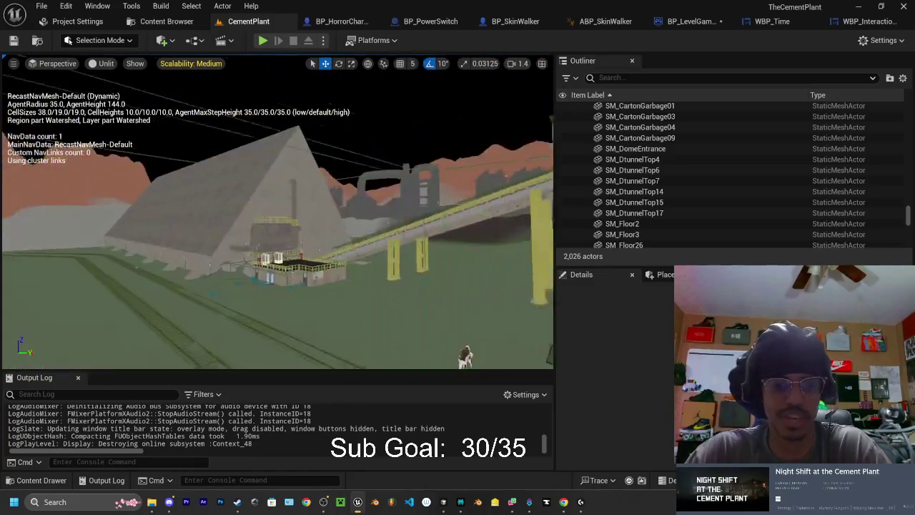
{"action": "key", "text": "w"}
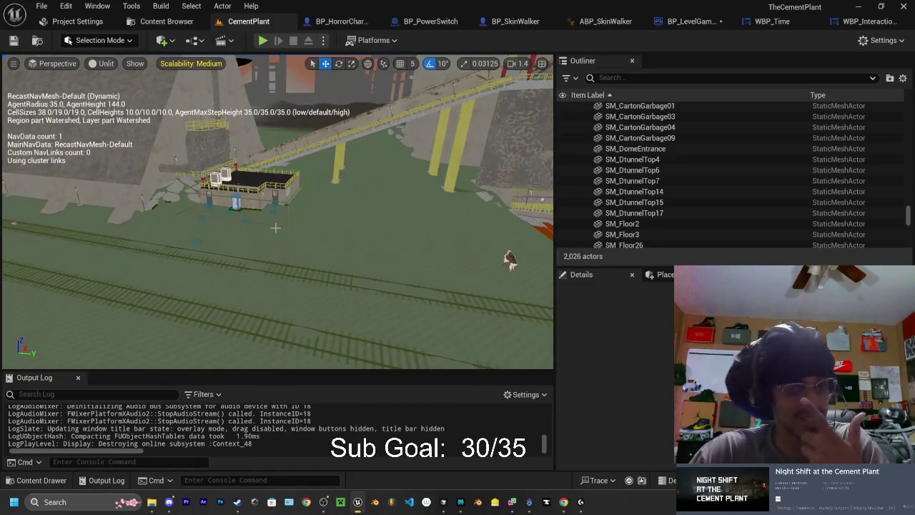
{"action": "key", "text": "s"}
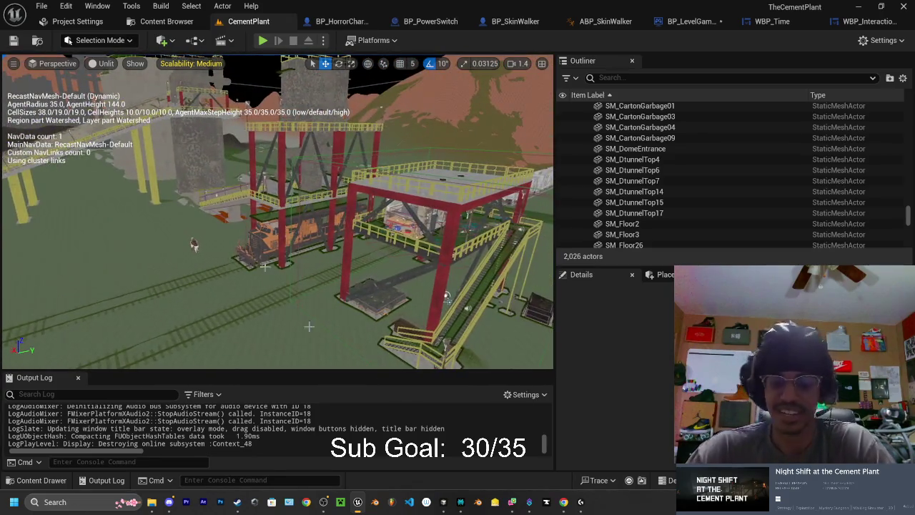
{"action": "key", "text": "ctrl+shift+s"}
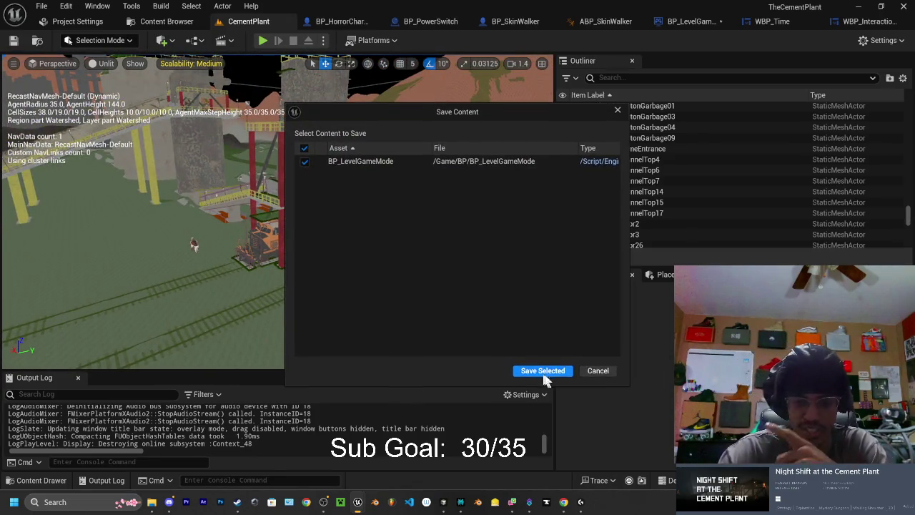
{"action": "left_click", "coordinate": [543, 376]}
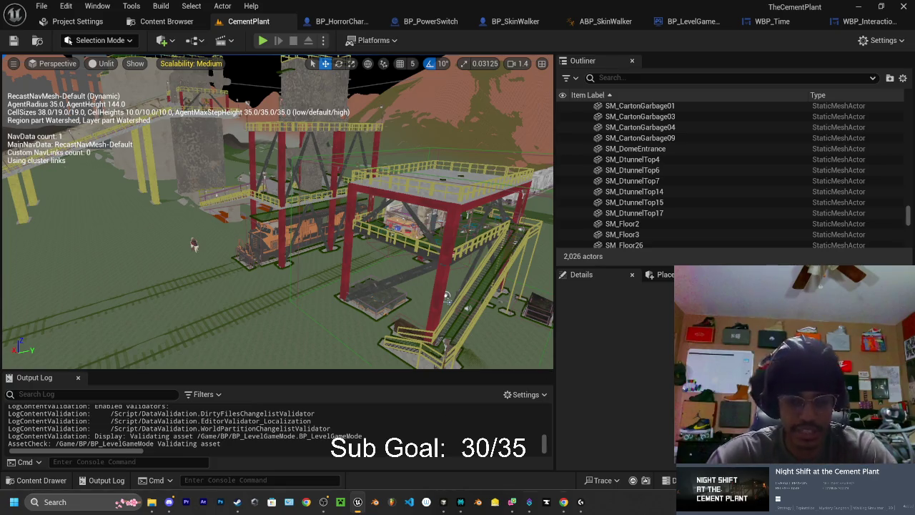
Report to the Cursor agent that the belt-error PC beep replays when power returns after an outage
{"action": "left_click", "coordinate": [445, 500]}
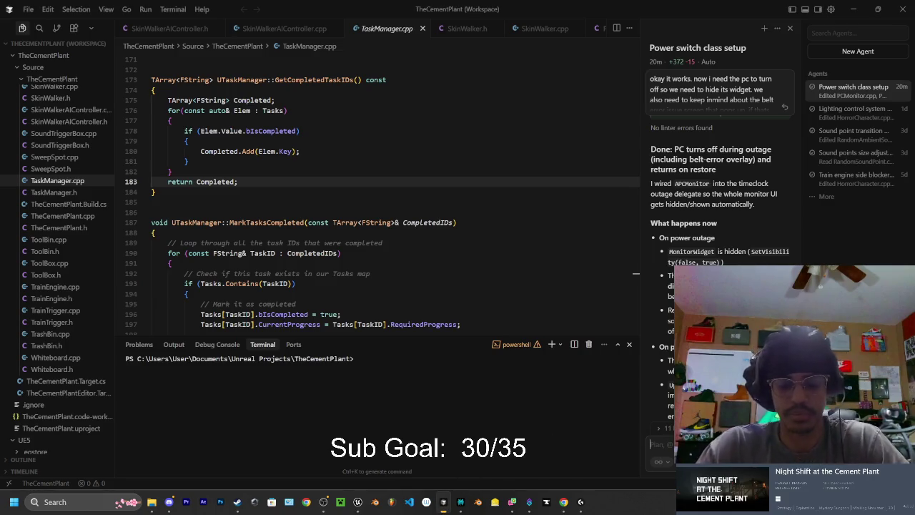
{"action": "type", "text": "the sc"}
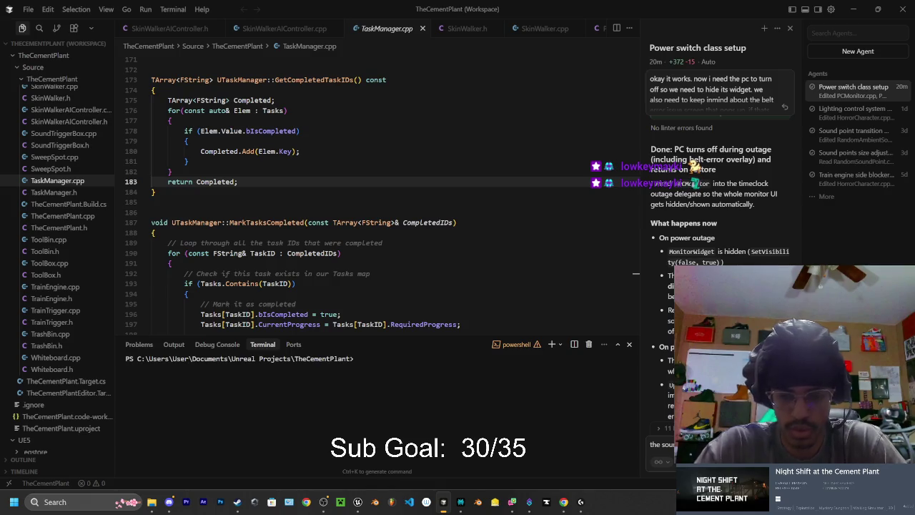
{"action": "type", "text": "P"}
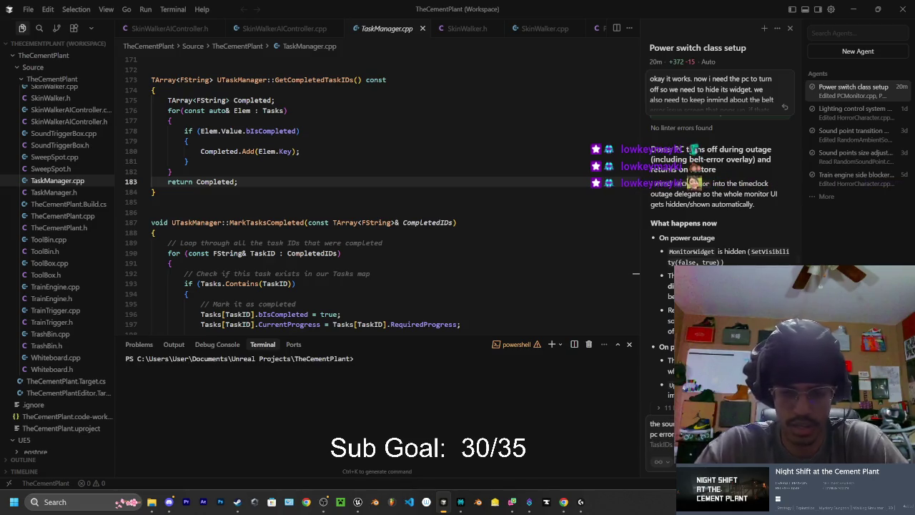
{"action": "type", "text": "o"}
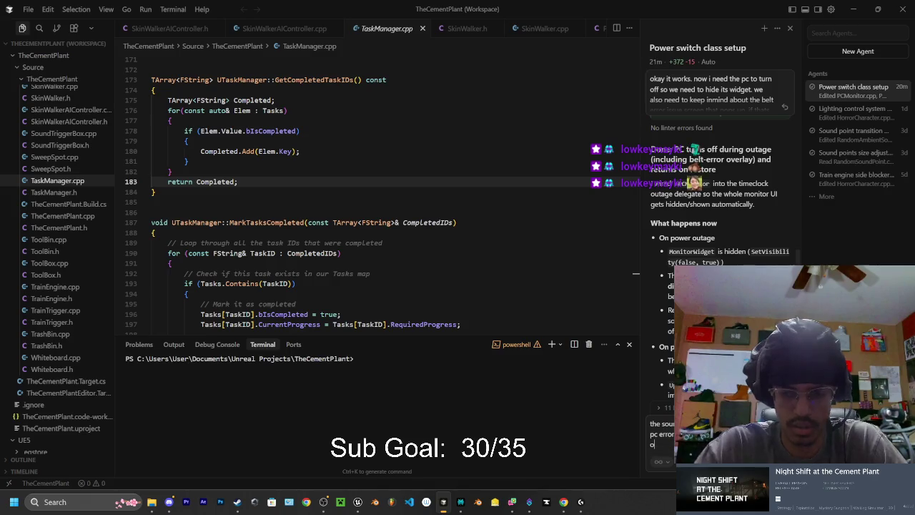
{"action": "type", "text": "n duri"}
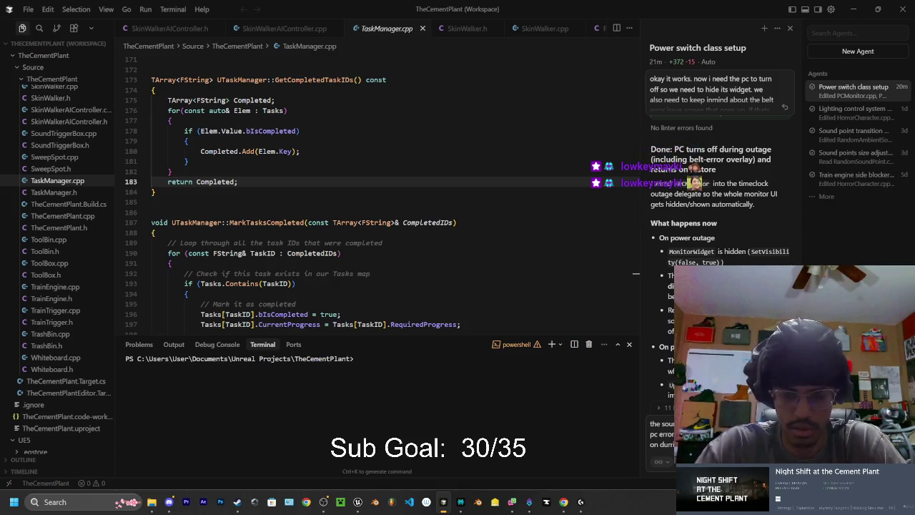
{"action": "key", "text": "Return"}
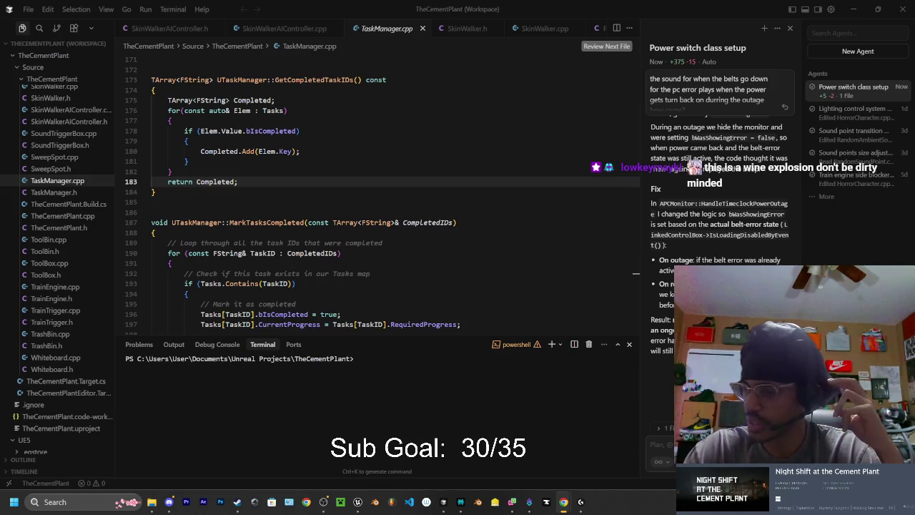
Maximize the Chrome window and open Viewer Rewards > Emotes to review the emote tiers
{"action": "left_click_drag", "start_coordinate": [908, 46], "coordinate": [567, 45]}
{"action": "double_click", "coordinate": [567, 45]}
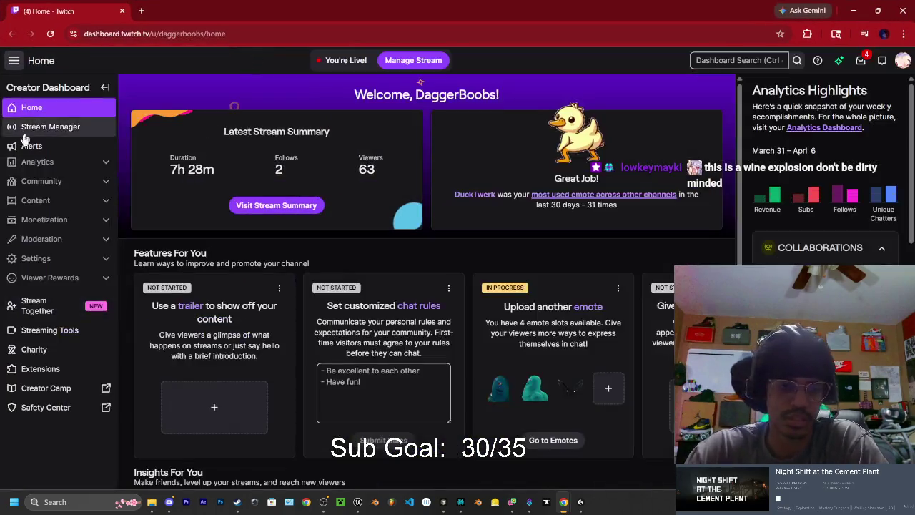
{"action": "left_click", "coordinate": [57, 169]}
{"action": "left_click", "coordinate": [65, 174]}
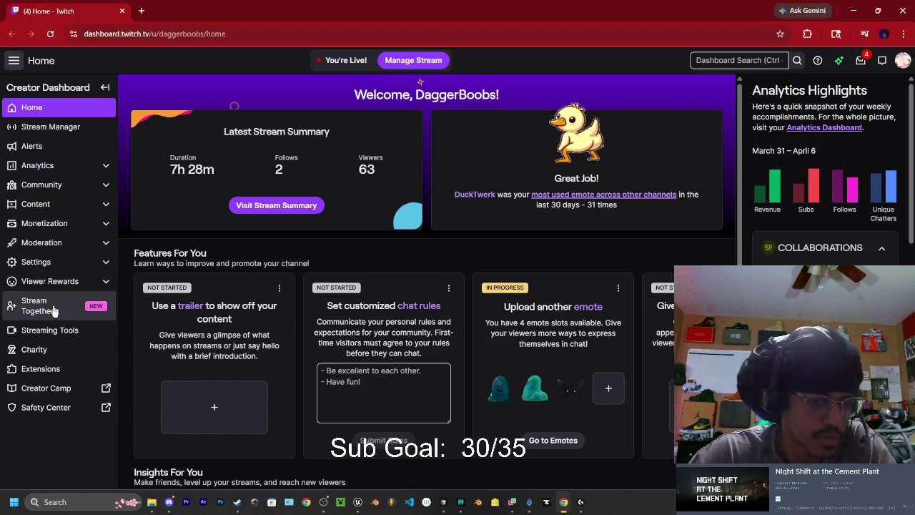
{"action": "left_click", "coordinate": [52, 283]}
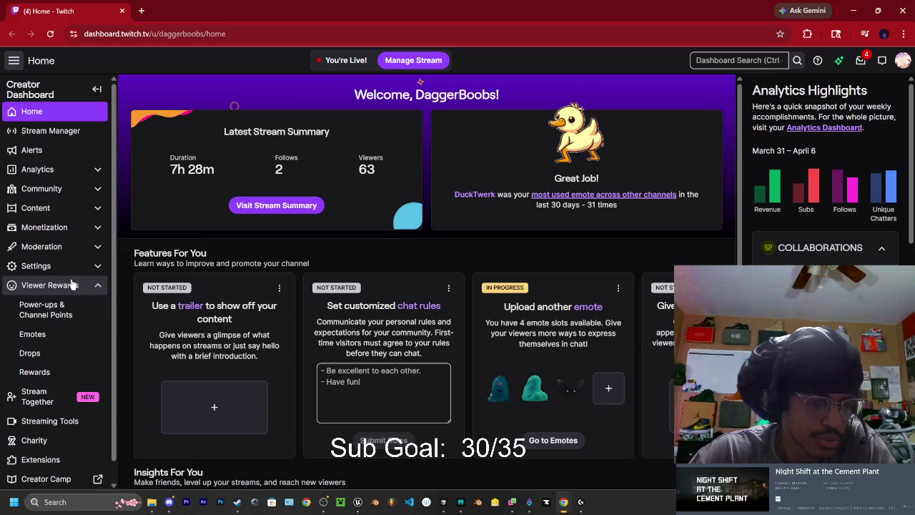
{"action": "left_click", "coordinate": [32, 333]}
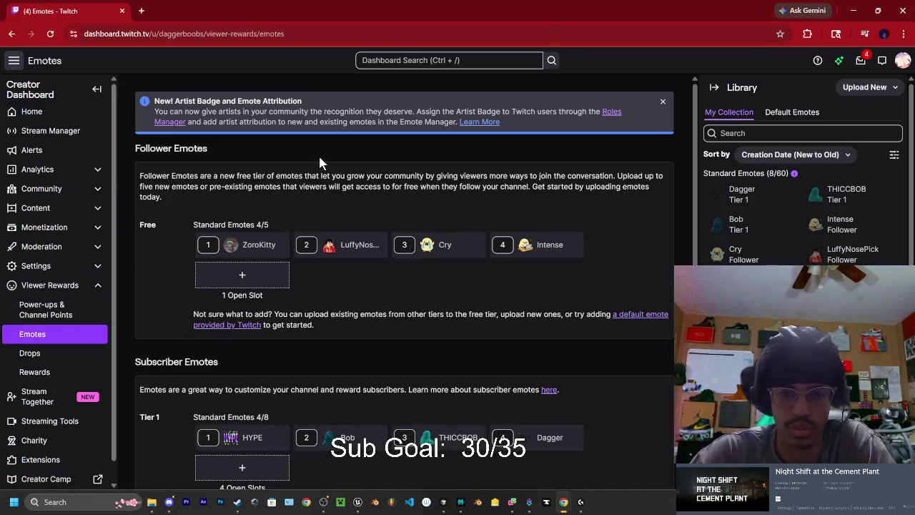
{"action": "scroll", "coordinate": [317, 168], "scroll_direction": "down", "scroll_amount": 2}
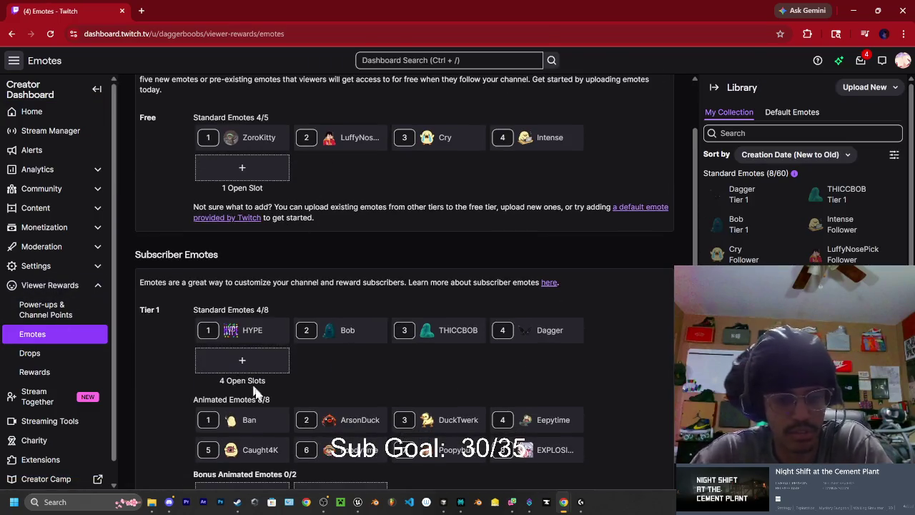
{"action": "scroll", "coordinate": [279, 313], "scroll_direction": "down", "scroll_amount": 1}
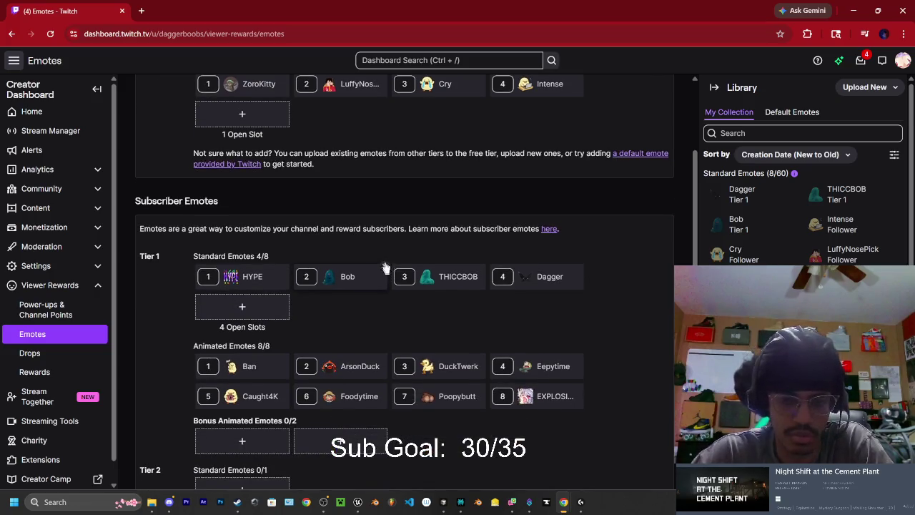
{"action": "scroll", "coordinate": [336, 238], "scroll_direction": "down", "scroll_amount": 1}
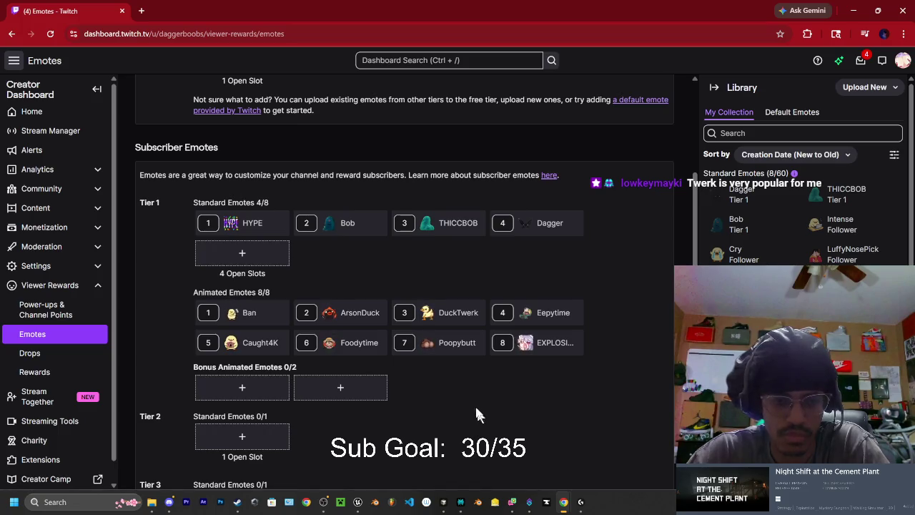
{"action": "mouse_move", "coordinate": [263, 225]}
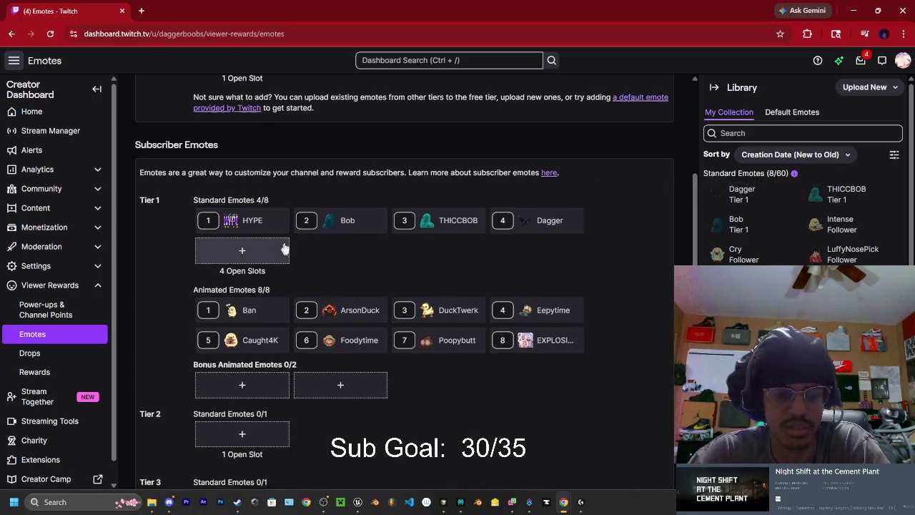
{"action": "scroll", "coordinate": [272, 250], "scroll_direction": "down", "scroll_amount": 2}
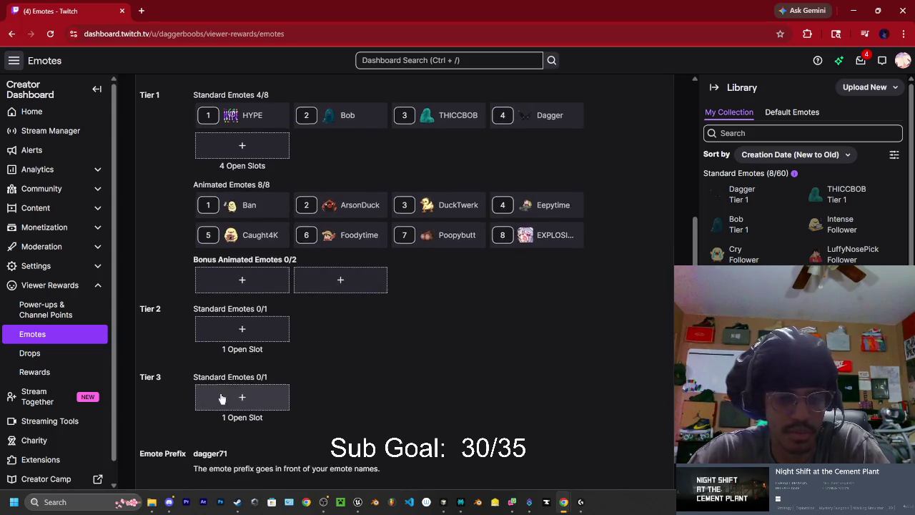
{"action": "scroll", "coordinate": [258, 312], "scroll_direction": "down", "scroll_amount": 2}
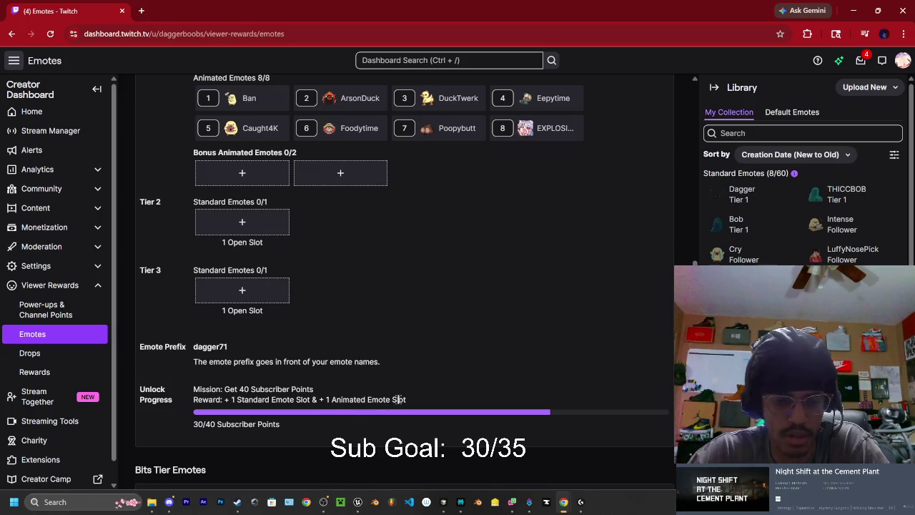
{"action": "scroll", "coordinate": [400, 336], "scroll_direction": "down", "scroll_amount": 2}
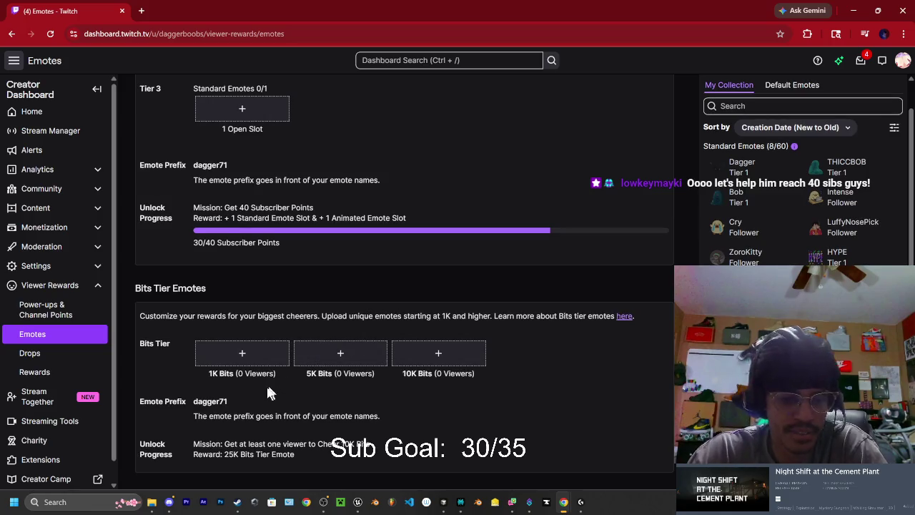
Scroll back to the top of the Emotes page, then switch to the Cursor window
{"action": "scroll", "coordinate": [300, 399], "scroll_direction": "up", "scroll_amount": 5}
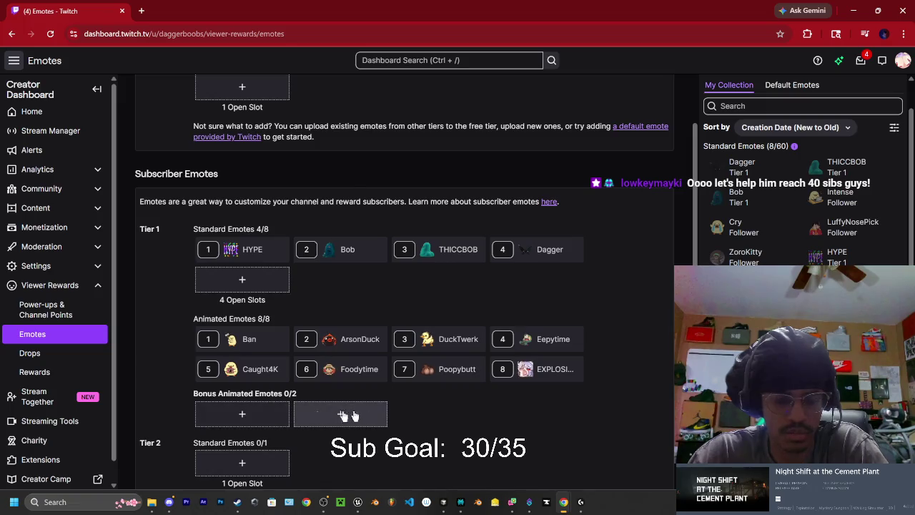
{"action": "scroll", "coordinate": [286, 415], "scroll_direction": "up", "scroll_amount": 1}
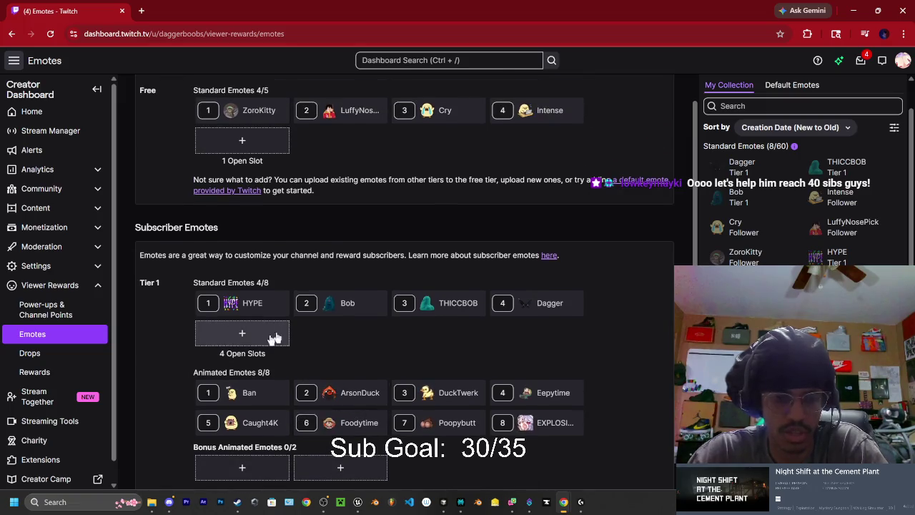
{"action": "scroll", "coordinate": [278, 342], "scroll_direction": "up", "scroll_amount": 1}
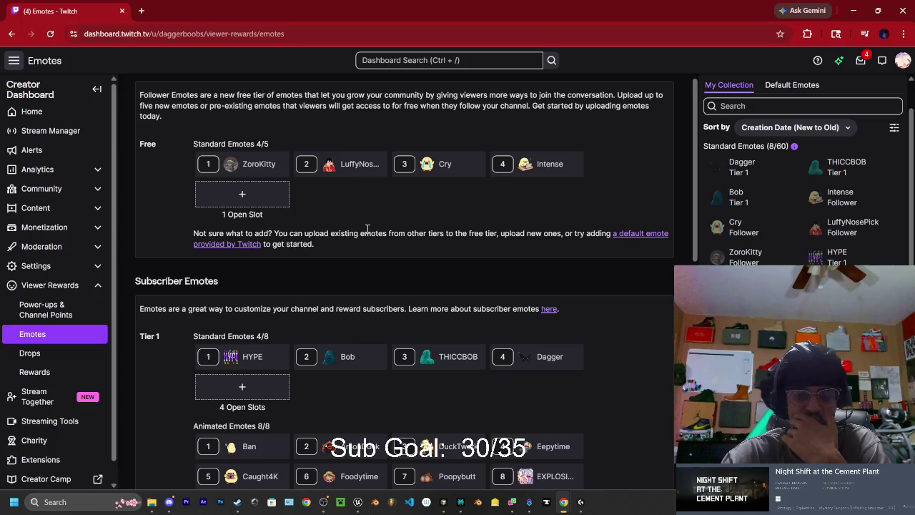
{"action": "key", "text": "alt+Tab"}
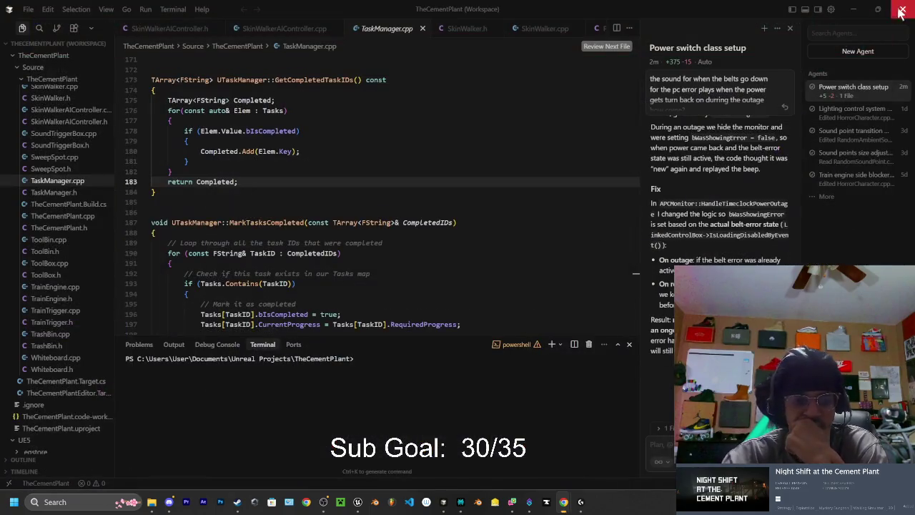
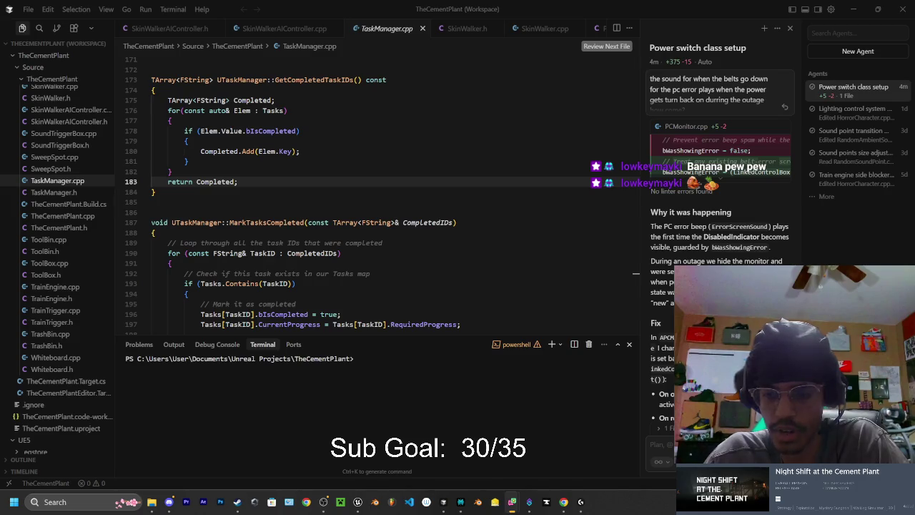
Live-recompile the PCMonitor.cpp fix into the running Unreal project and close the successful build log
{"action": "scroll", "coordinate": [718, 215], "scroll_direction": "down", "scroll_amount": 3}
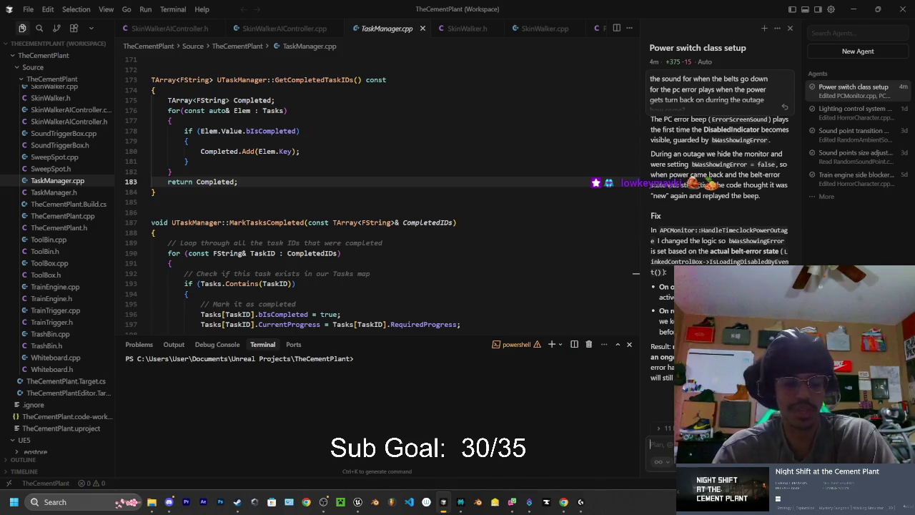
{"action": "key", "text": "ctrl+alt+F11"}
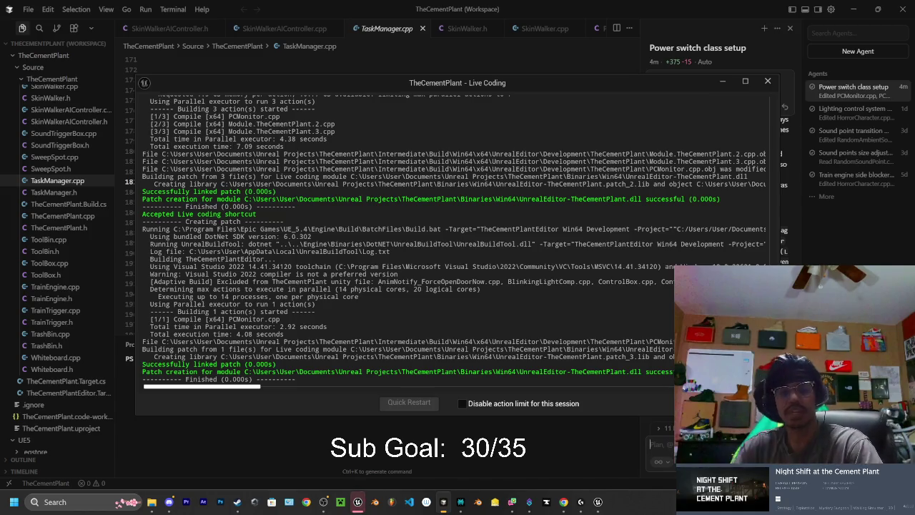
{"action": "left_click", "coordinate": [769, 82]}
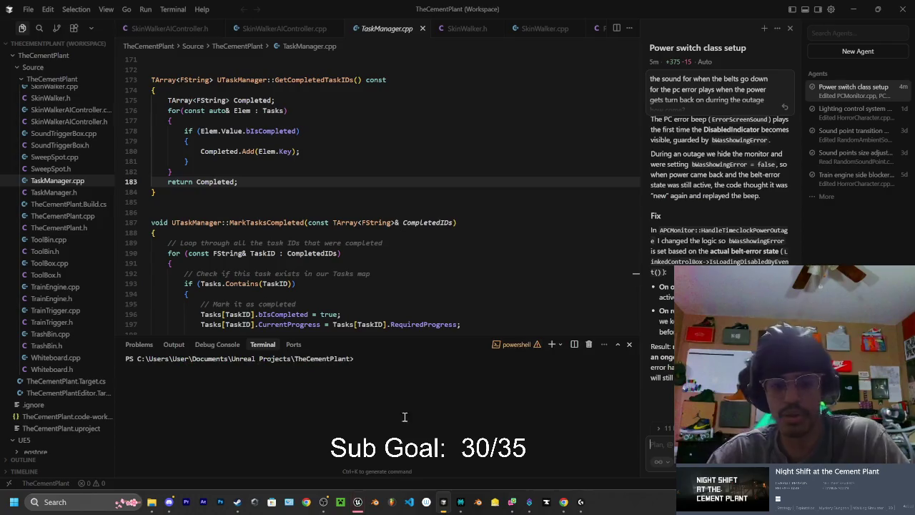
Open TheCementPlant > Assets > Music > SFX in a maximized File Explorer window
{"action": "left_click", "coordinate": [151, 503]}
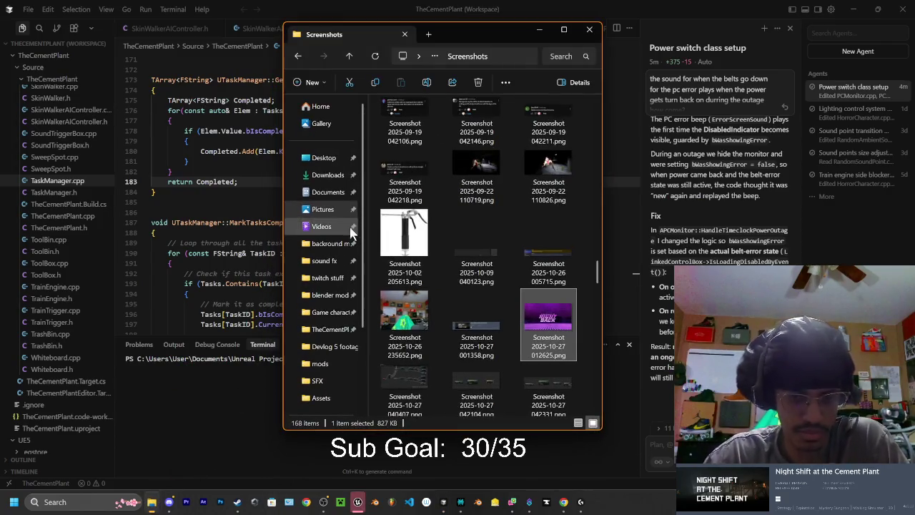
{"action": "left_click", "coordinate": [329, 329]}
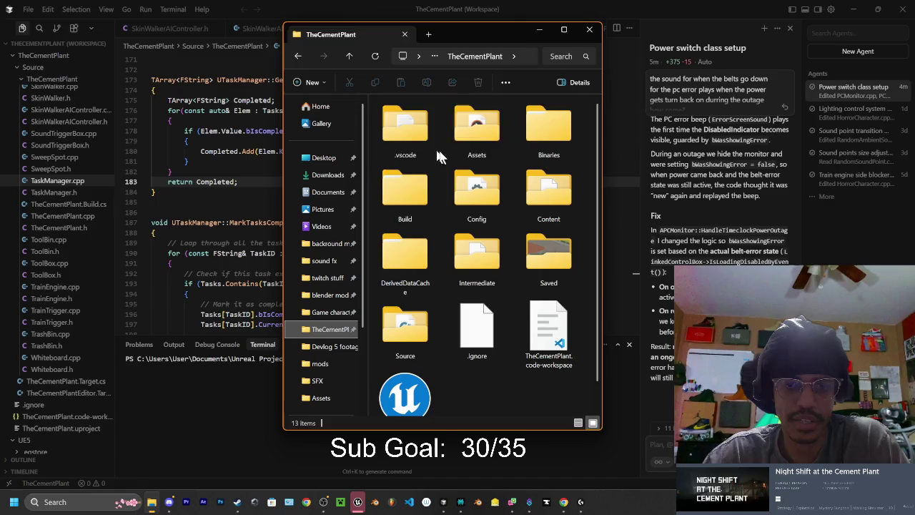
{"action": "left_click", "coordinate": [471, 148]}
{"action": "double_click", "coordinate": [469, 146]}
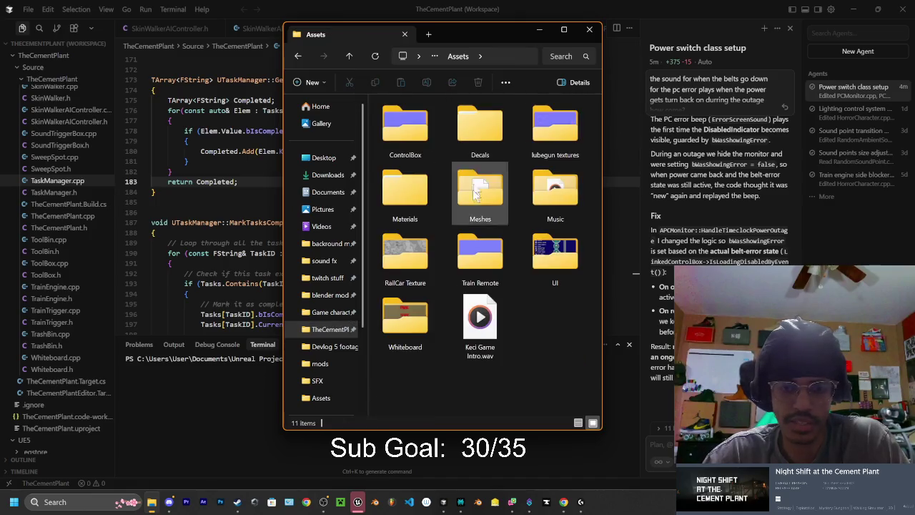
{"action": "left_click", "coordinate": [536, 197]}
{"action": "double_click", "coordinate": [536, 197]}
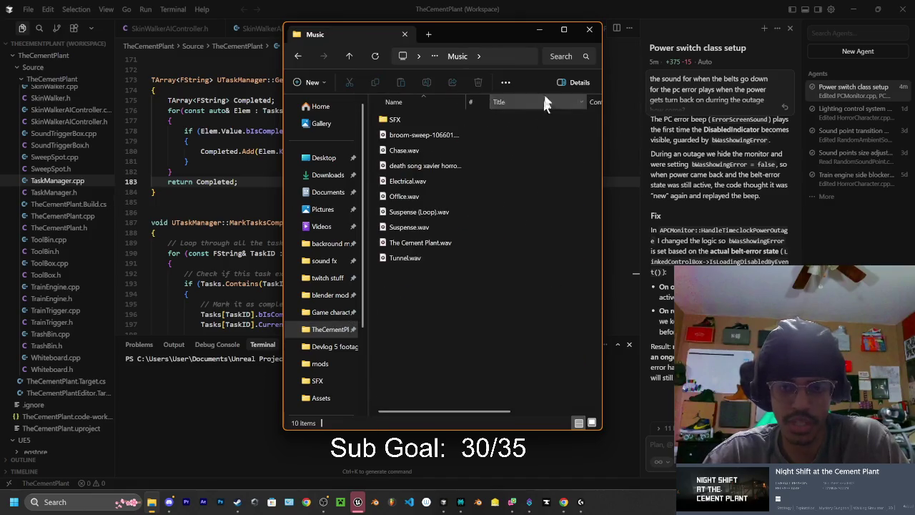
{"action": "left_click", "coordinate": [562, 31]}
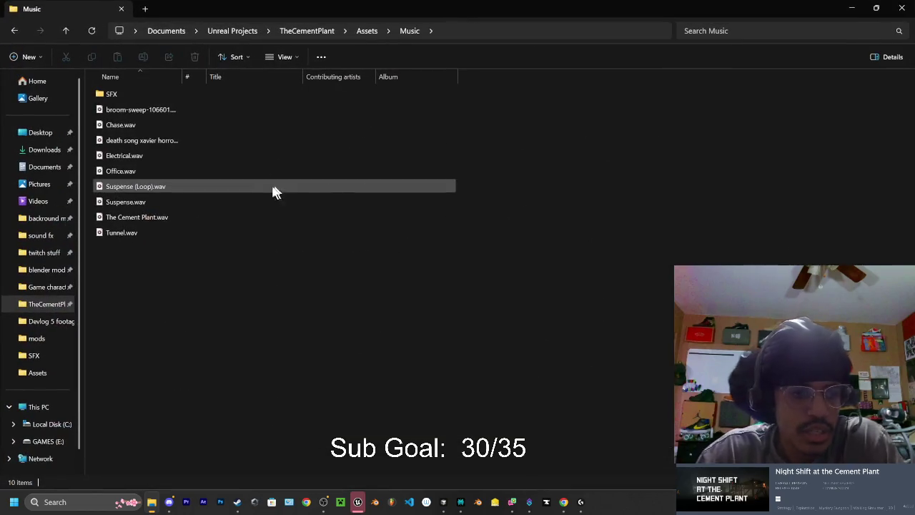
{"action": "double_click", "coordinate": [119, 98]}
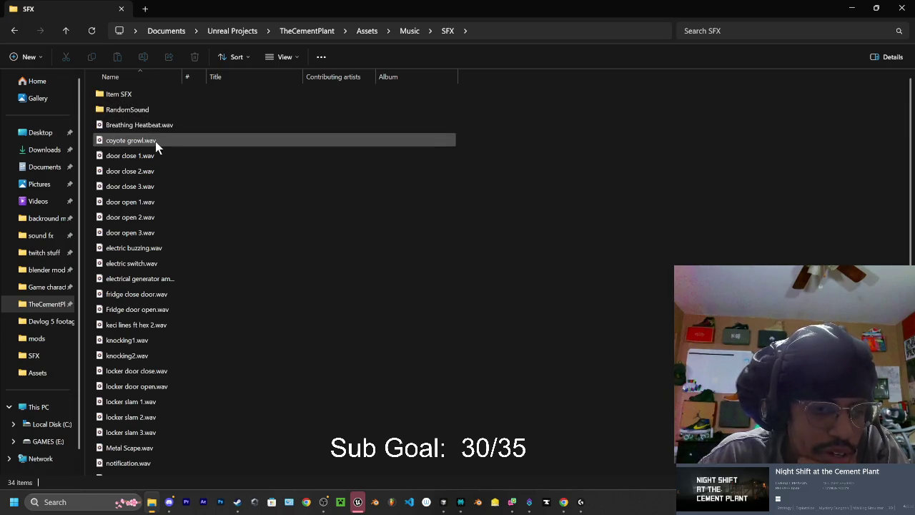
Preview the electric buzzing.wav and electric switch.wav sound effects
{"action": "left_click", "coordinate": [133, 248]}
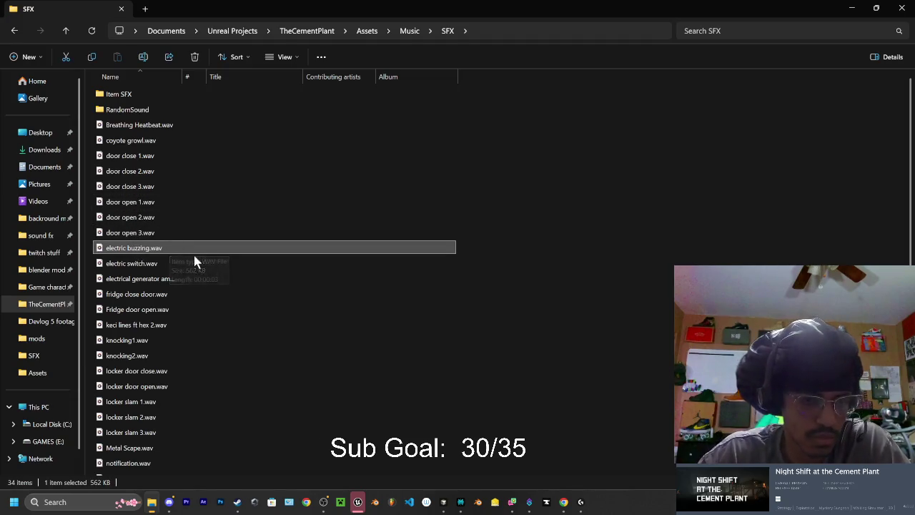
{"action": "left_click", "coordinate": [129, 248]}
{"action": "key", "text": "ctrl+space"}
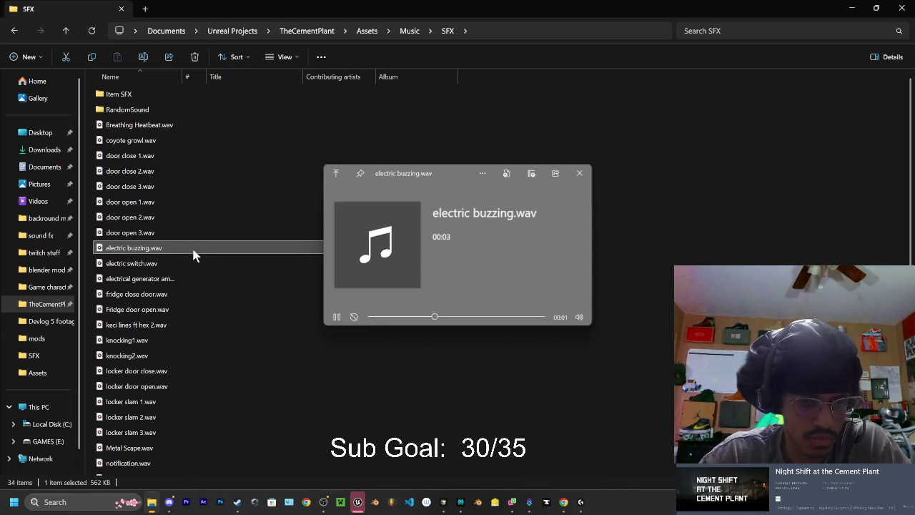
{"action": "left_click", "coordinate": [179, 263]}
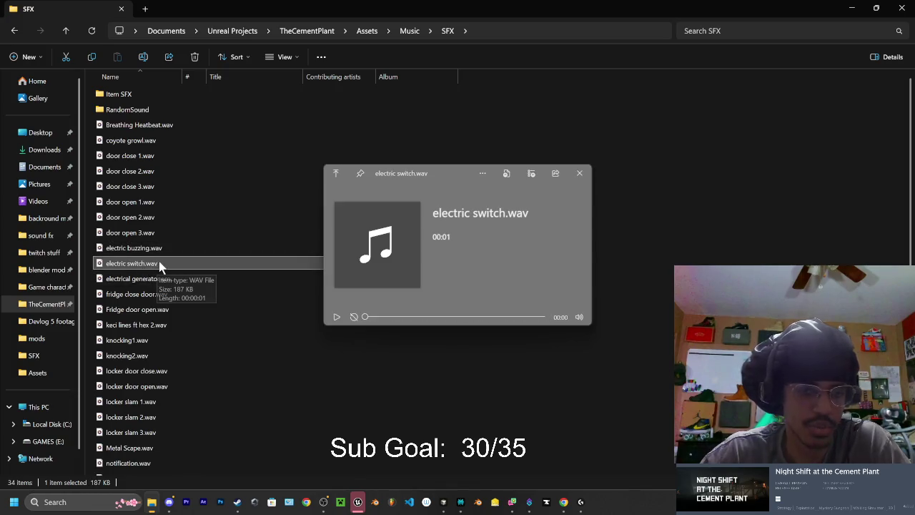
{"action": "key", "text": "Escape"}
Audition the electrical generator ambience and fridge close door.wav clips, then return to Cursor
{"action": "left_click", "coordinate": [151, 282]}
{"action": "key", "text": "space"}
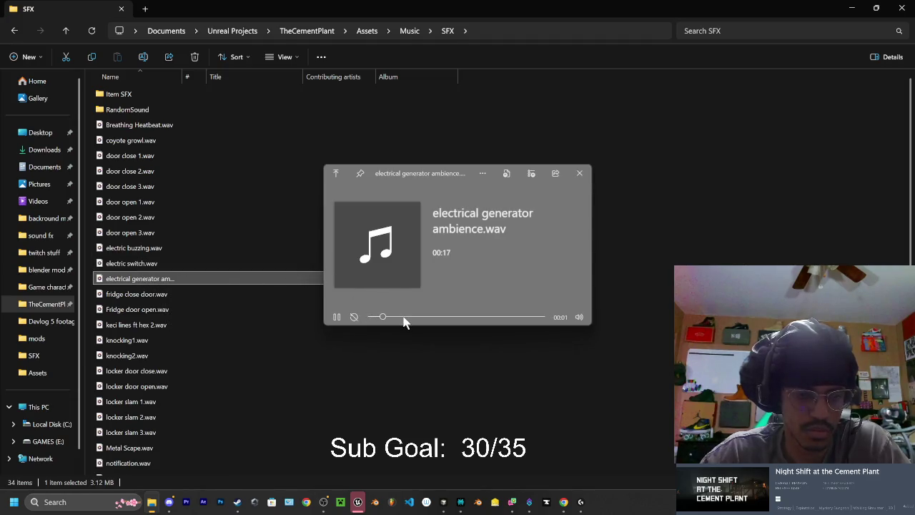
{"action": "left_click_drag", "start_coordinate": [403, 320], "coordinate": [486, 318]}
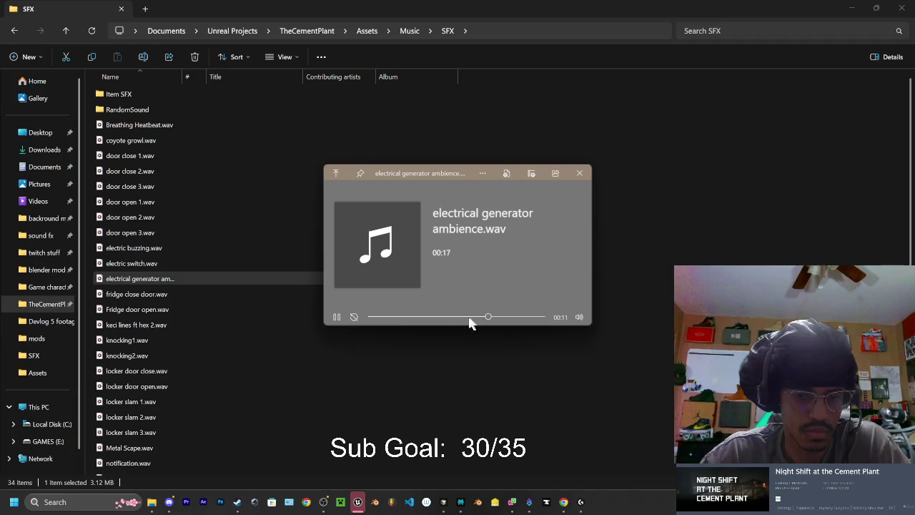
{"action": "key", "text": "Escape"}
{"action": "left_click", "coordinate": [177, 297]}
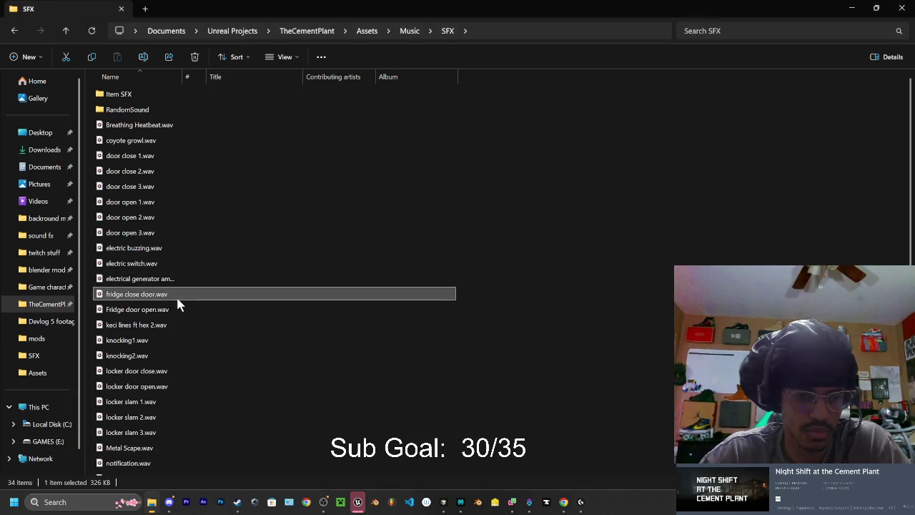
{"action": "key", "text": "space"}
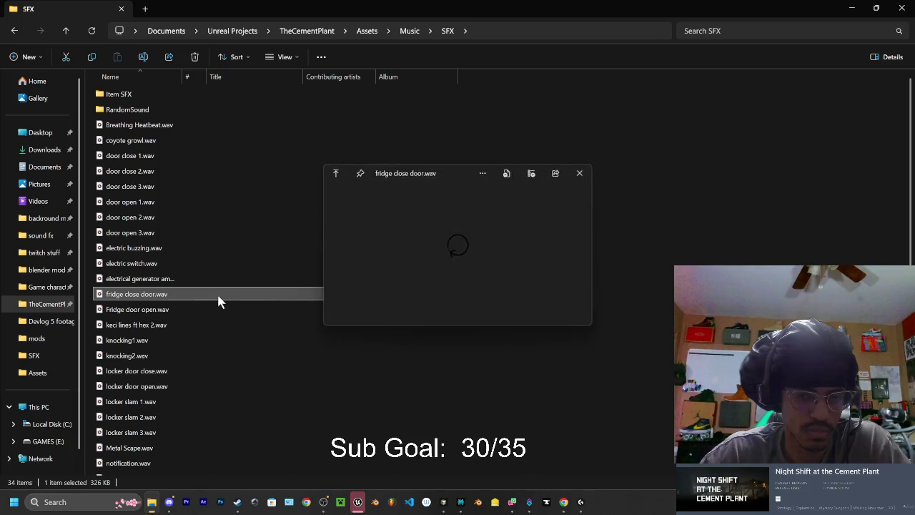
{"action": "key", "text": "Escape"}
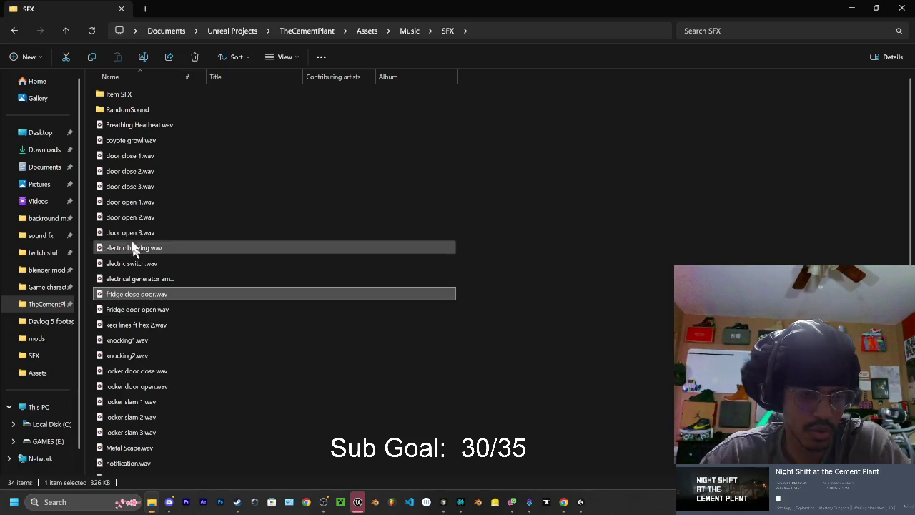
{"action": "left_click", "coordinate": [443, 502]}
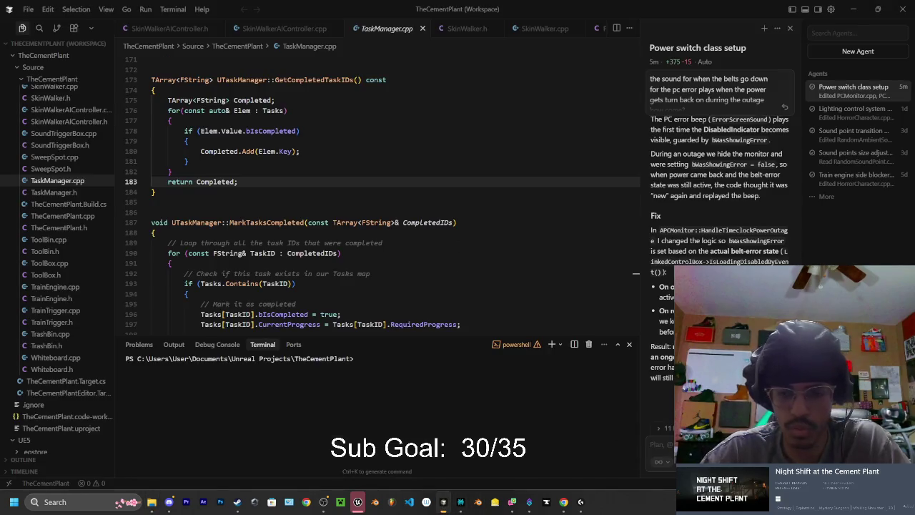
Send the Cursor agent a request for power-switch and power-restored sounds
{"action": "type", "text": "when i t"}
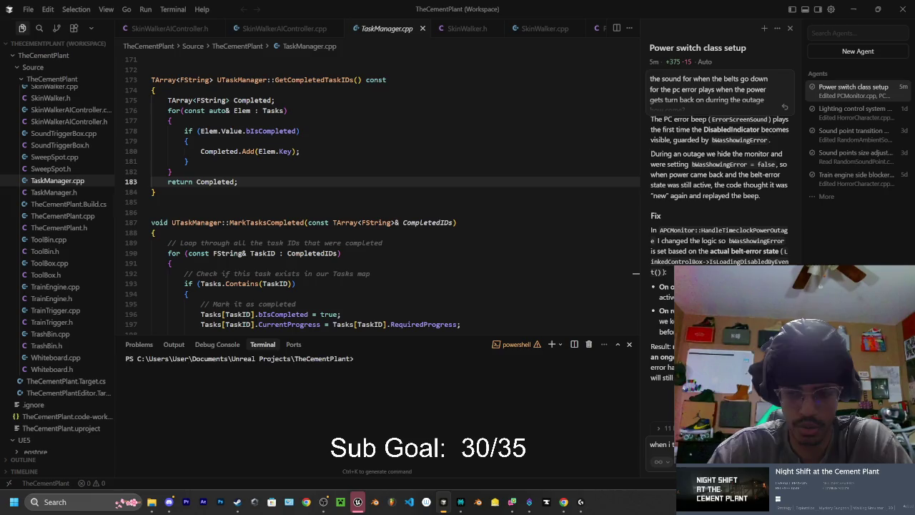
{"action": "type", "text": "need an"}
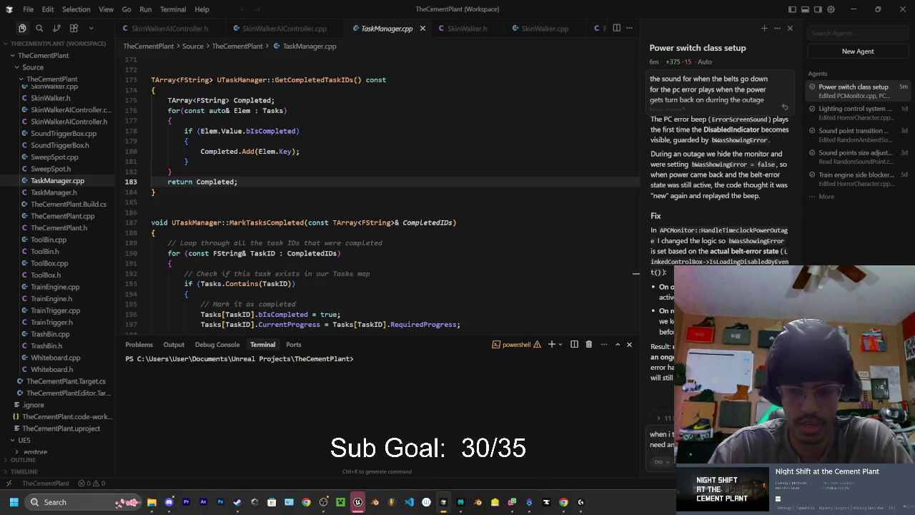
{"action": "type", "text": "power "}
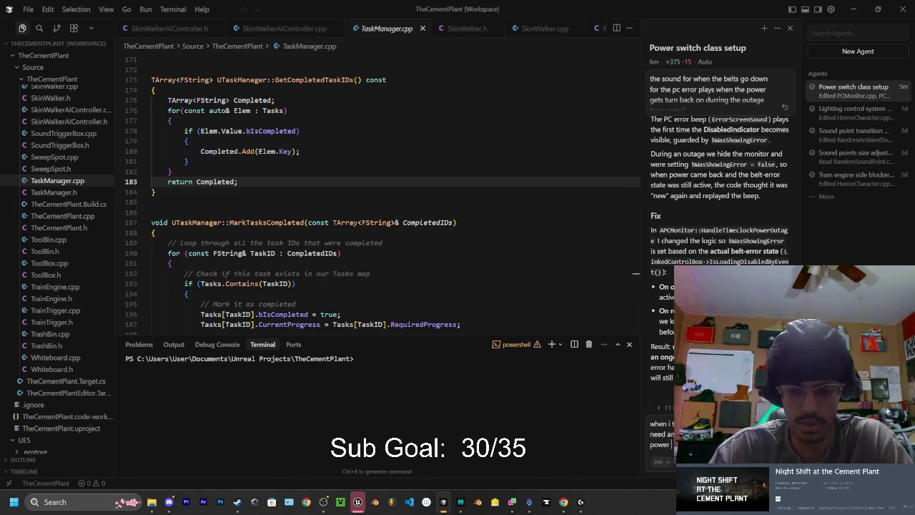
{"action": "type", "text": "t"}
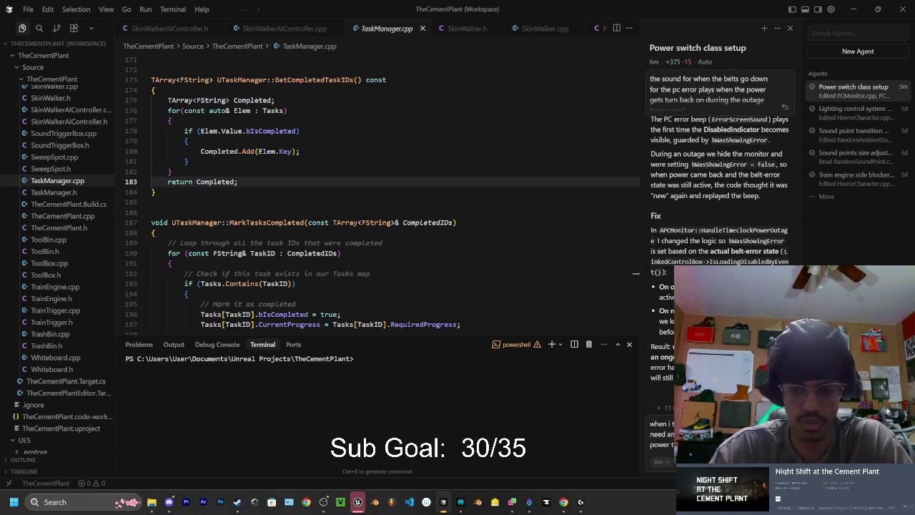
{"action": "type", "text": "power b"}
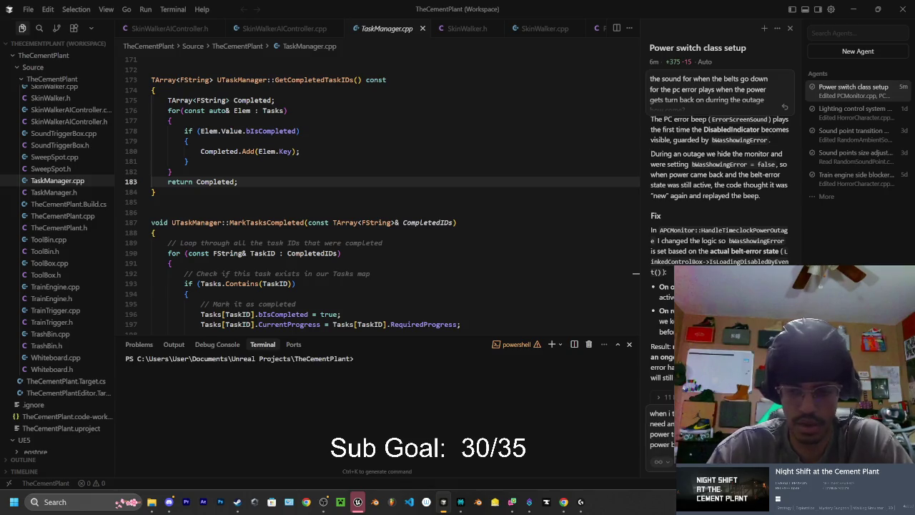
{"action": "key", "text": "Return"}
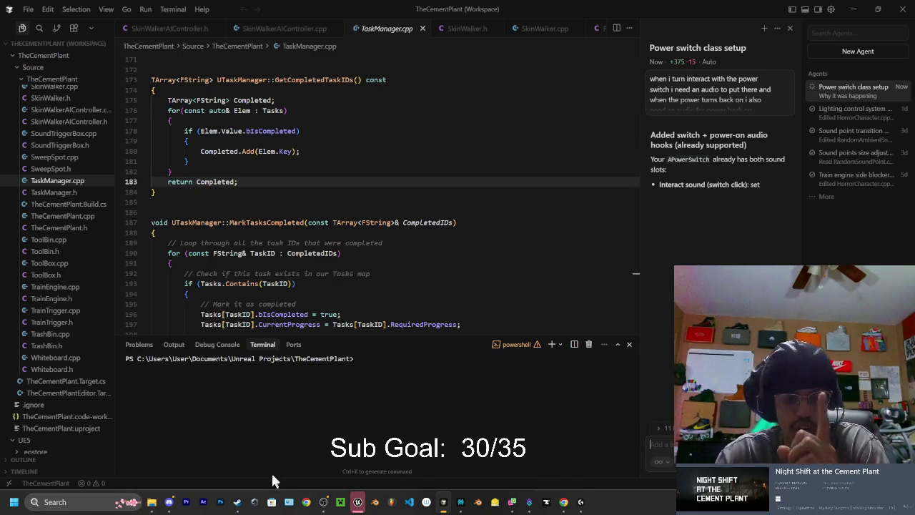
{"action": "left_click", "coordinate": [153, 502]}
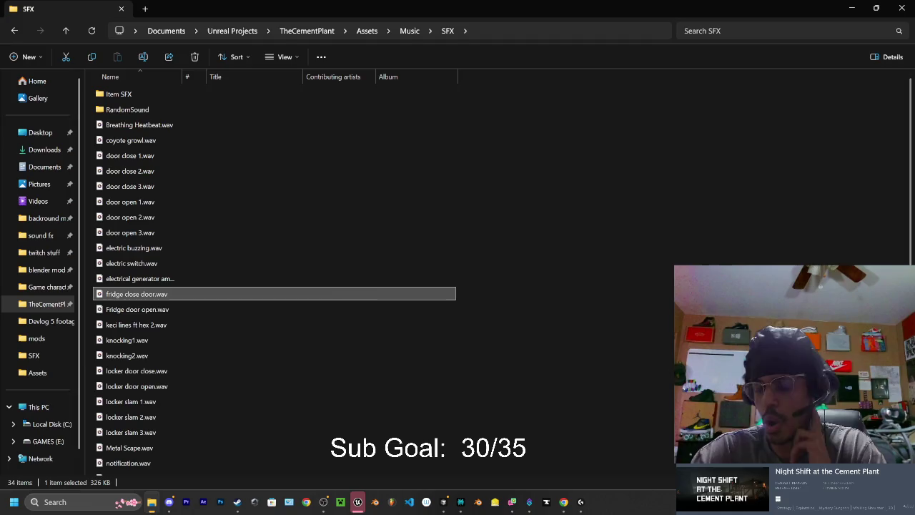
{"action": "scroll", "coordinate": [156, 308], "scroll_direction": "down", "scroll_amount": 3}
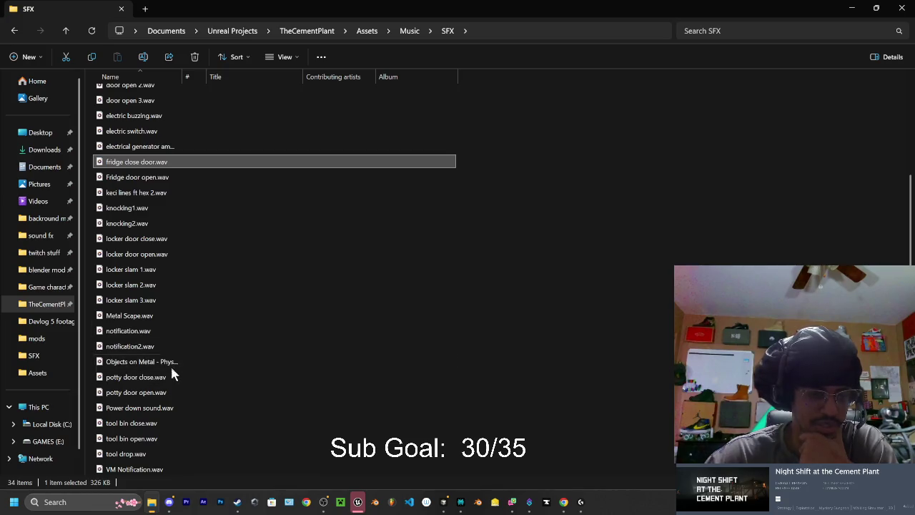
{"action": "left_click", "coordinate": [162, 408]}
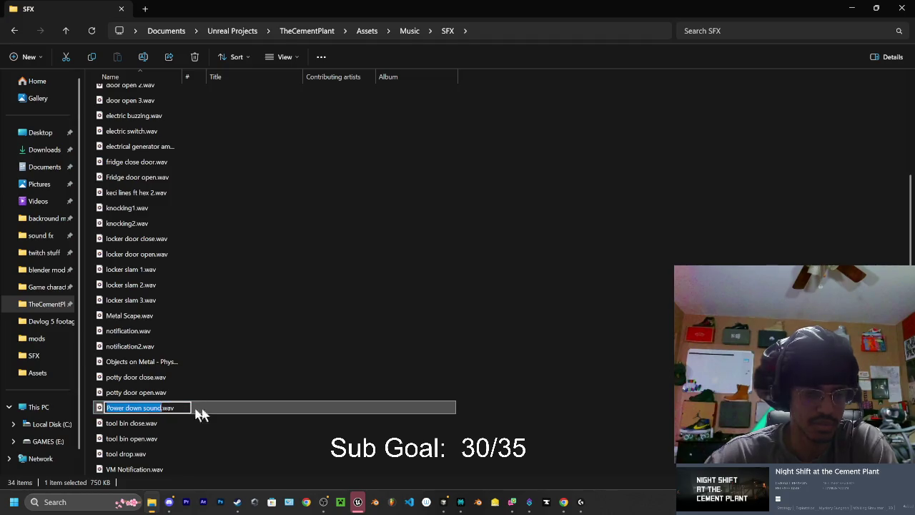
{"action": "double_click", "coordinate": [169, 411]}
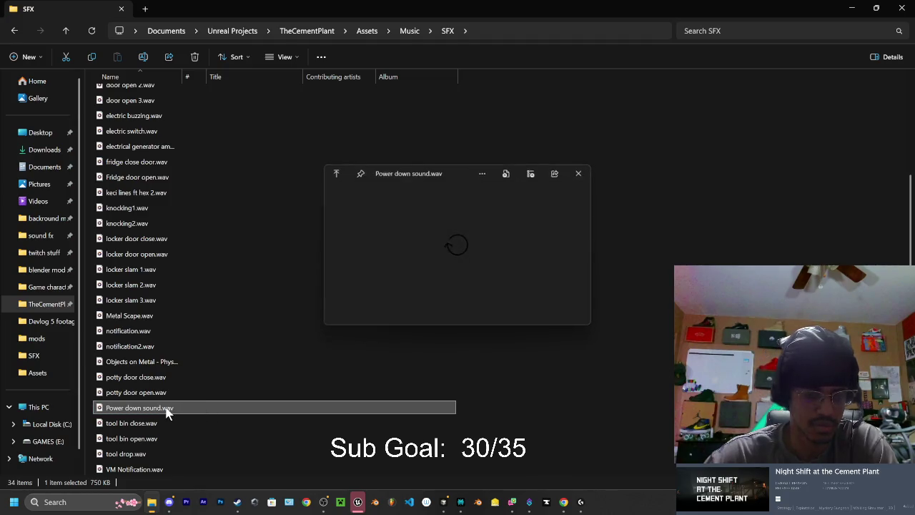
{"action": "left_click", "coordinate": [169, 411]}
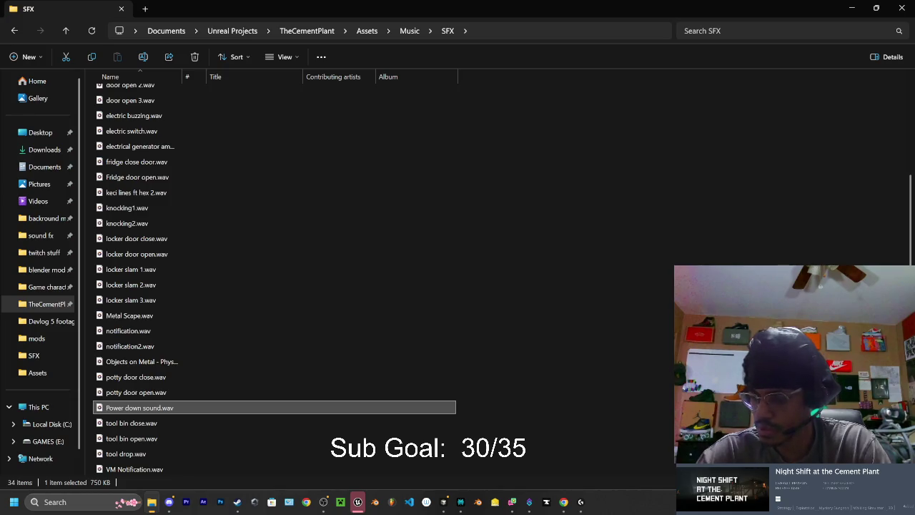
{"action": "key", "text": "alt+Tab"}
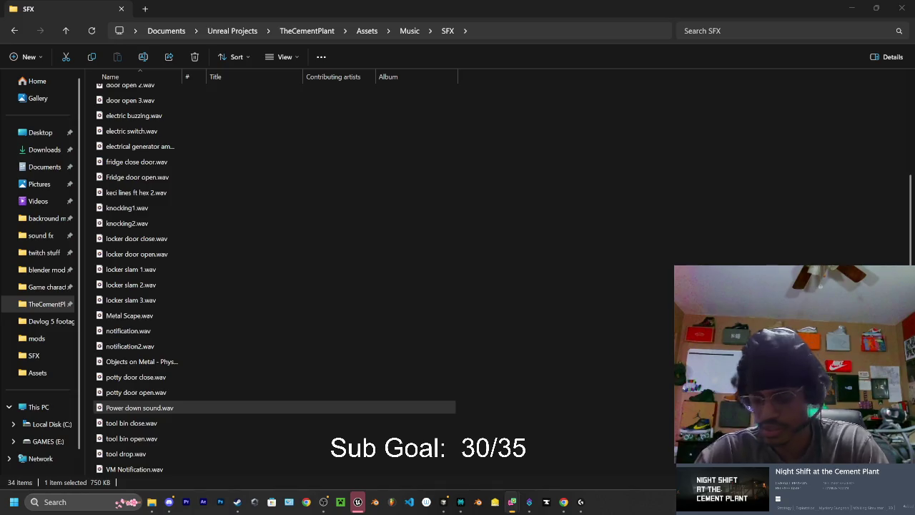
{"action": "key", "text": "alt+Tab"}
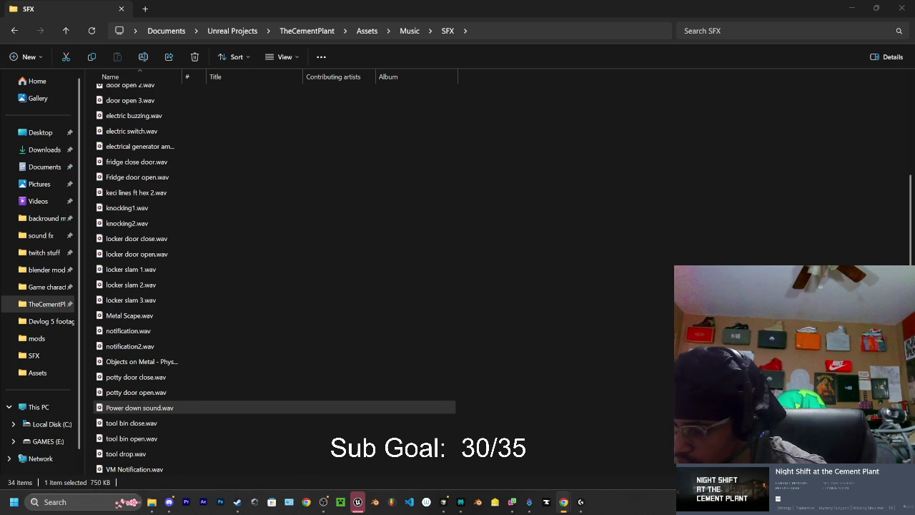
{"action": "key", "text": "alt+Left"}
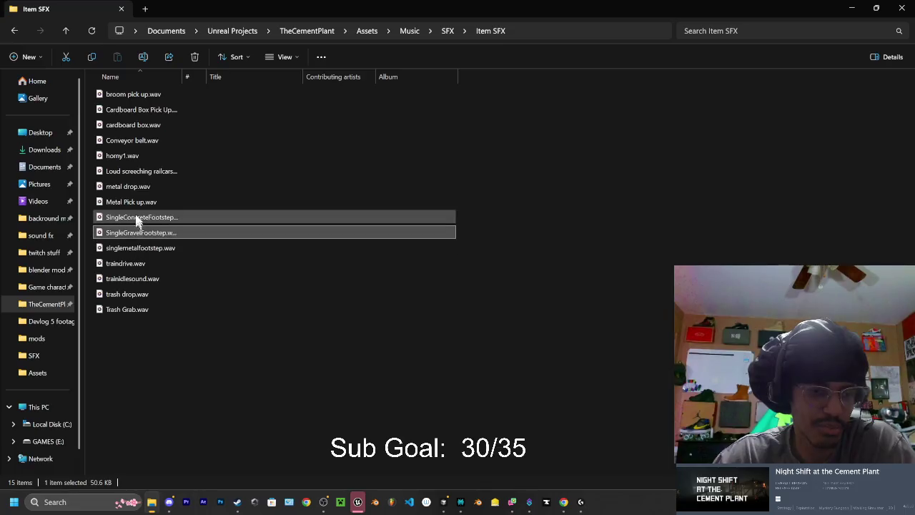
{"action": "key", "text": "Up"}
{"action": "key", "text": "Up"}
{"action": "key", "text": "Up"}
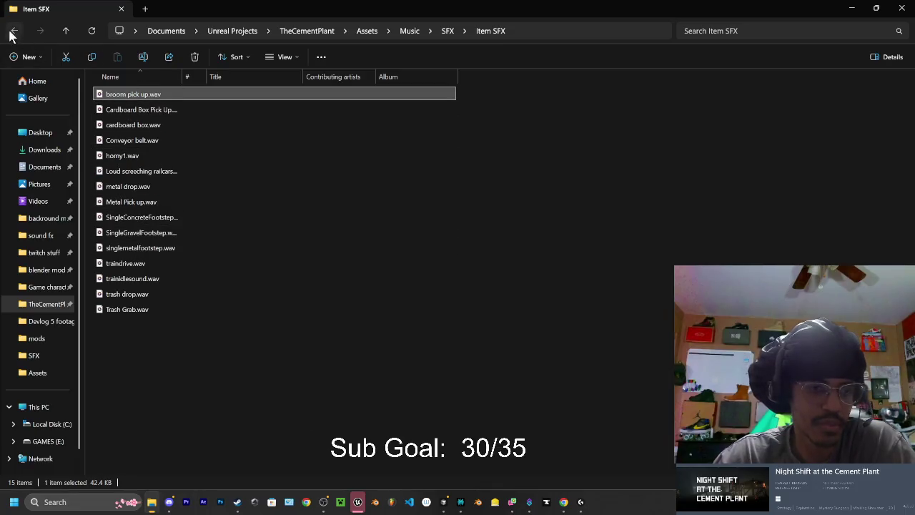
{"action": "key", "text": "alt+Left"}
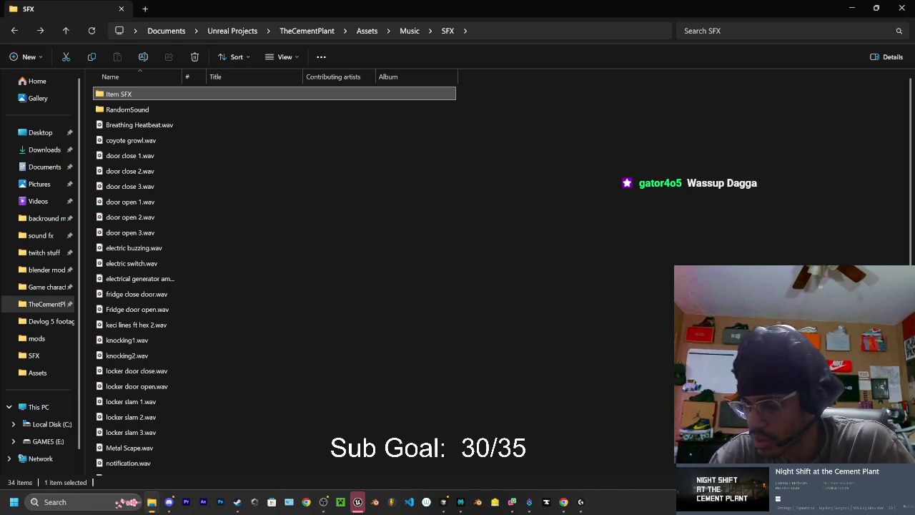
{"action": "key", "text": "alt+Tab"}
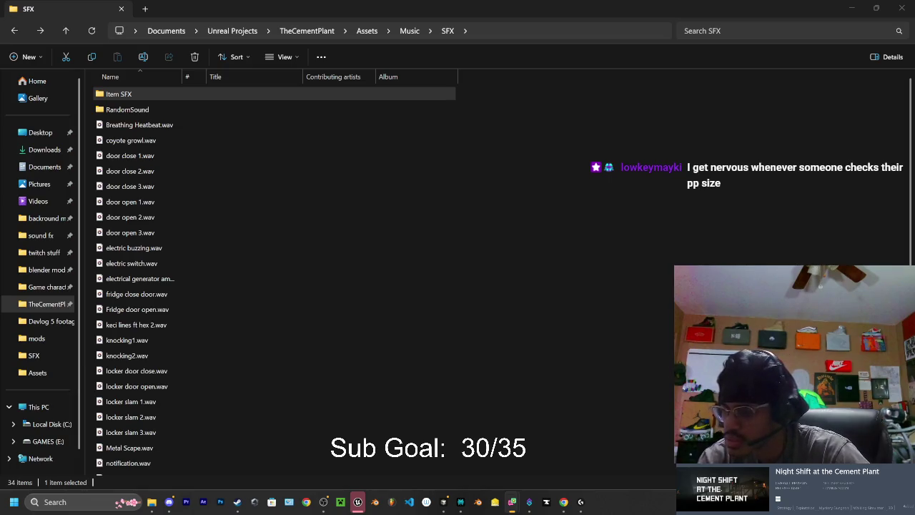
{"action": "left_click", "coordinate": [564, 502]}
{"action": "double_click", "coordinate": [614, 54]}
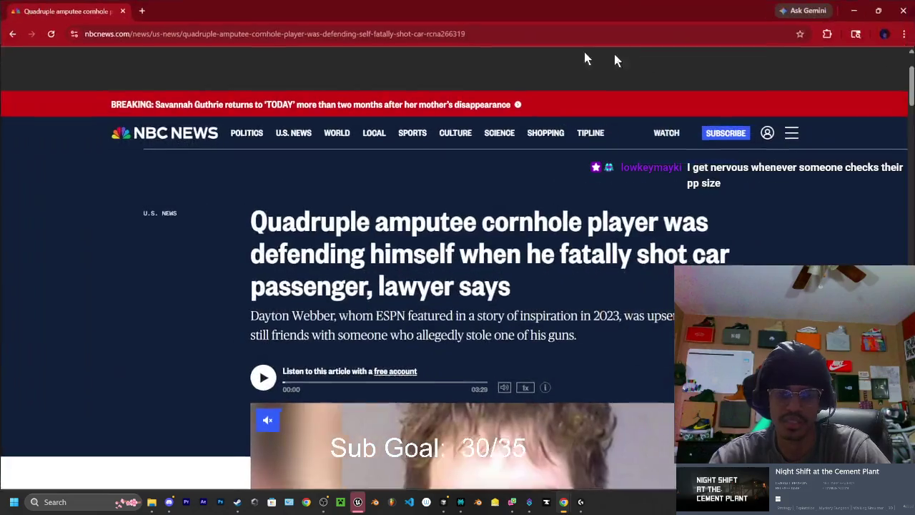
{"action": "left_click_drag", "start_coordinate": [586, 11], "coordinate": [0, 16]}
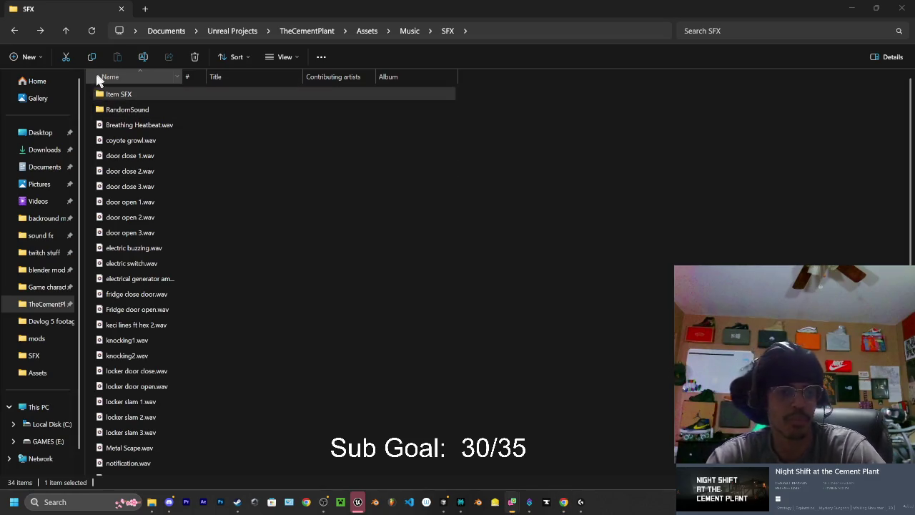
Show the Downloads folder with the recent PowerOutage.wav and ElevenLabs sound downloads
{"action": "left_click", "coordinate": [14, 152]}
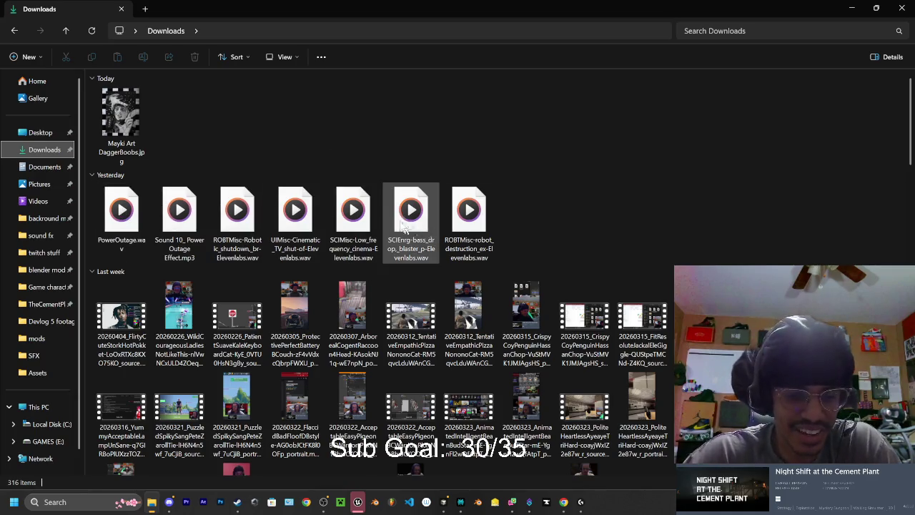
{"action": "scroll", "coordinate": [356, 161], "scroll_direction": "down", "scroll_amount": 5}
{"action": "scroll", "coordinate": [356, 160], "scroll_direction": "up", "scroll_amount": 3}
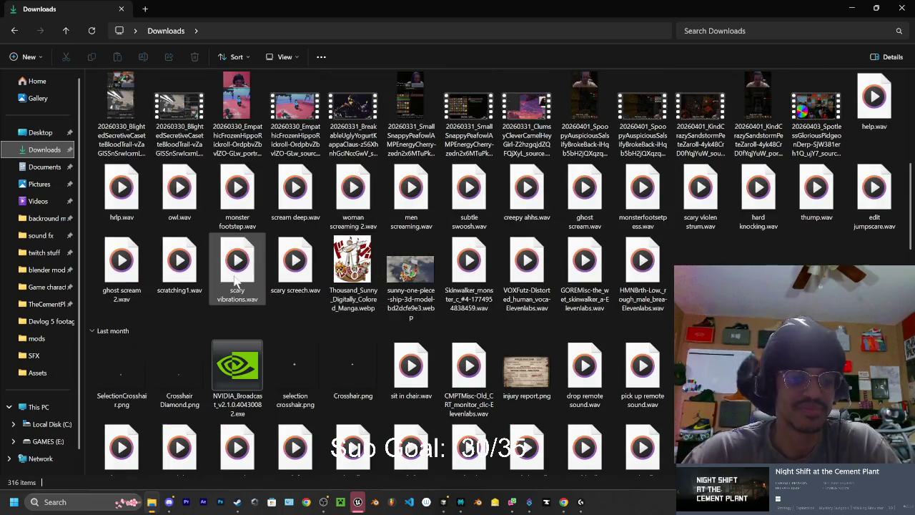
{"action": "left_click", "coordinate": [879, 107]}
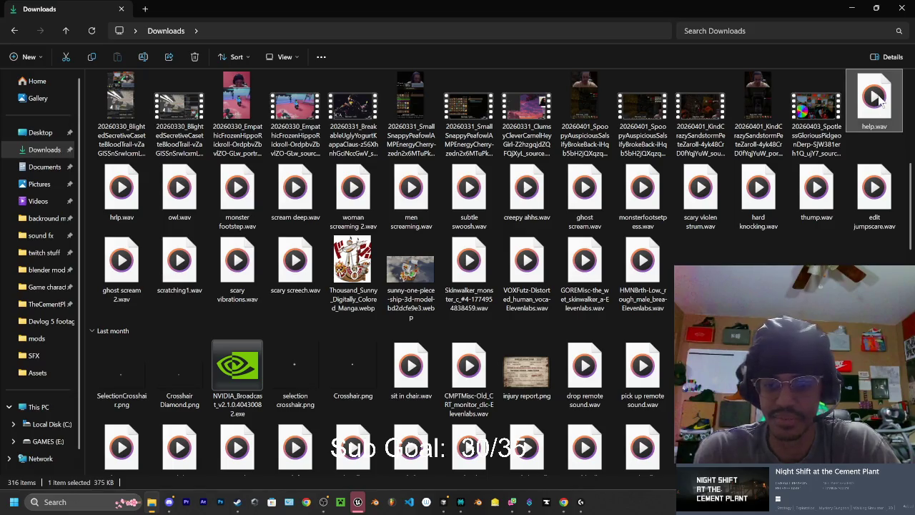
{"action": "double_click", "coordinate": [879, 100]}
{"action": "left_click", "coordinate": [600, 168]}
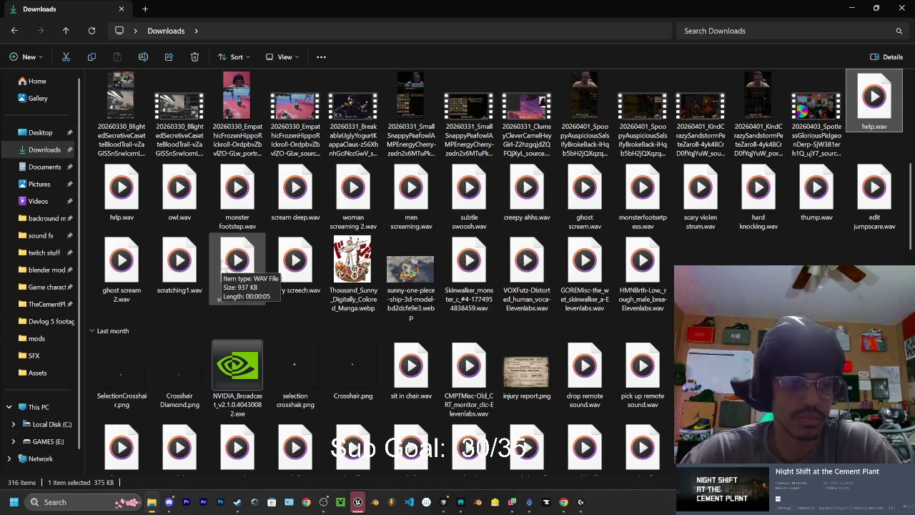
{"action": "left_click", "coordinate": [294, 193], "text": "ctrl"}
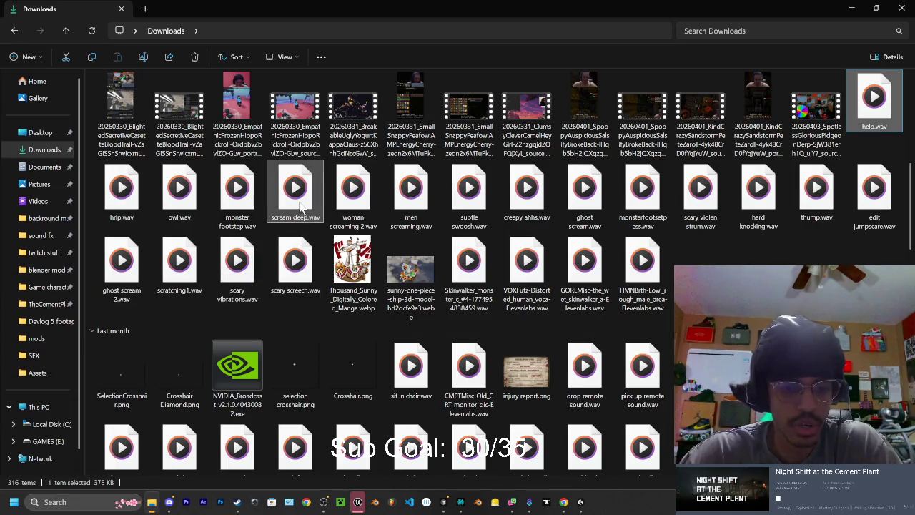
{"action": "left_click", "coordinate": [229, 197], "text": "ctrl"}
{"action": "left_click", "coordinate": [179, 200], "text": "ctrl"}
{"action": "left_click", "coordinate": [123, 201], "text": "ctrl"}
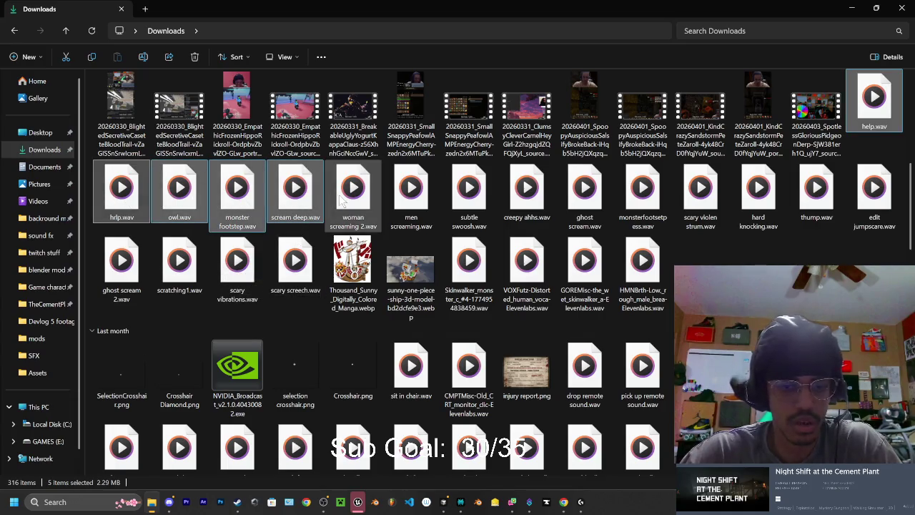
{"action": "left_click", "coordinate": [359, 206], "text": "ctrl"}
{"action": "left_click", "coordinate": [393, 197], "text": "ctrl"}
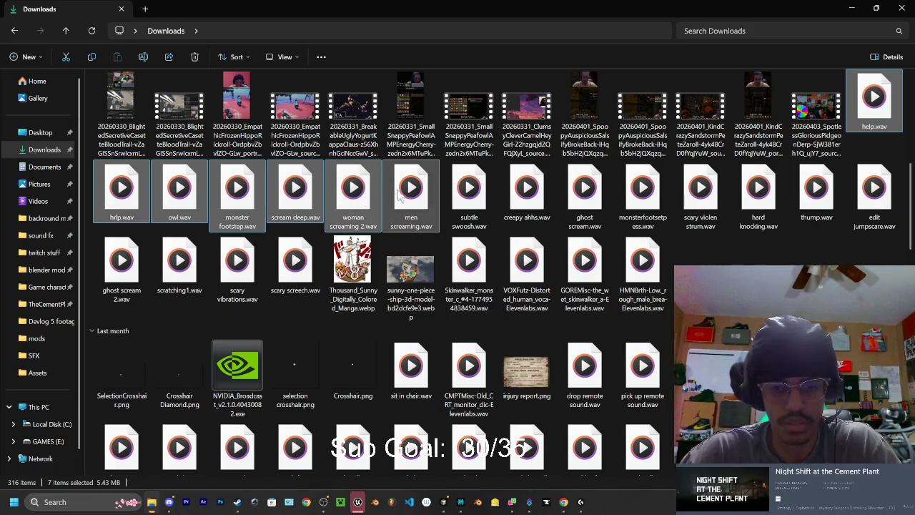
{"action": "left_click", "coordinate": [457, 189], "text": "ctrl"}
{"action": "left_click", "coordinate": [523, 190], "text": "ctrl"}
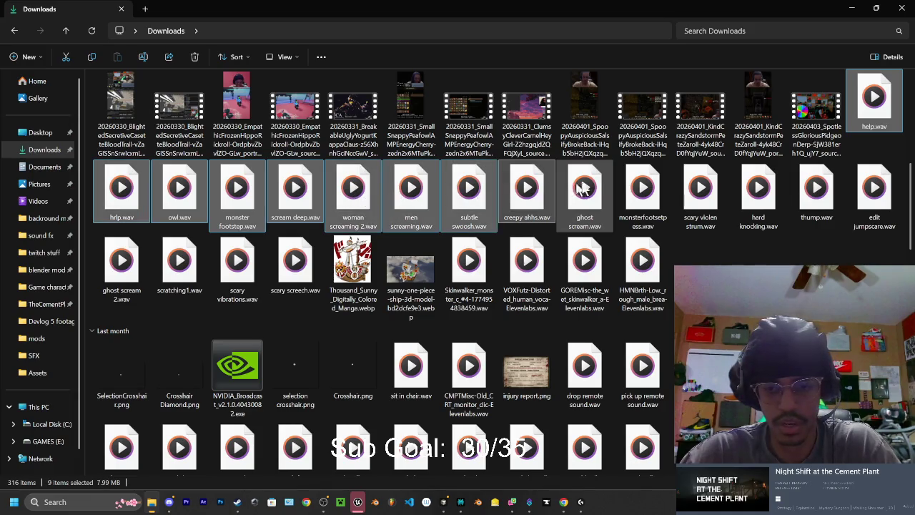
{"action": "left_click", "coordinate": [643, 190], "text": "ctrl"}
{"action": "left_click", "coordinate": [815, 200]}
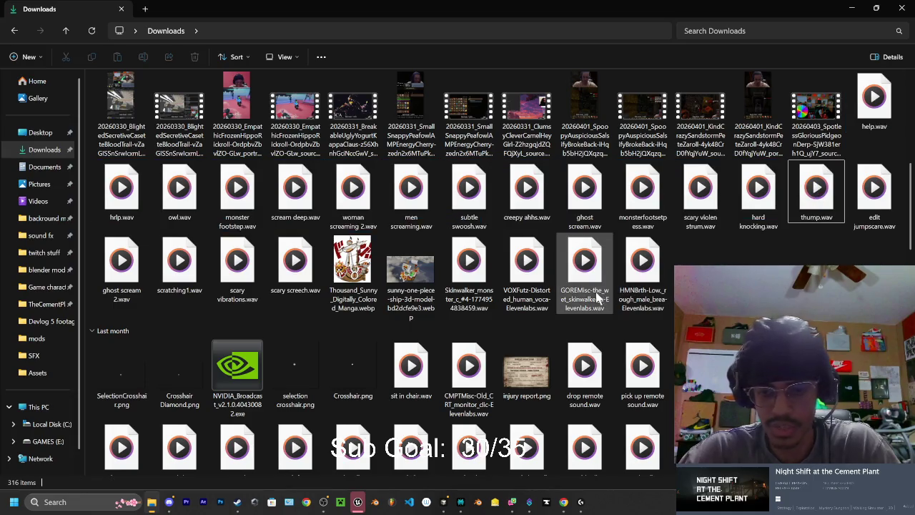
Play Apple Valley 10 (1).m4a and control_electrician.wav from Downloads
{"action": "scroll", "coordinate": [461, 271], "scroll_direction": "down", "scroll_amount": 3}
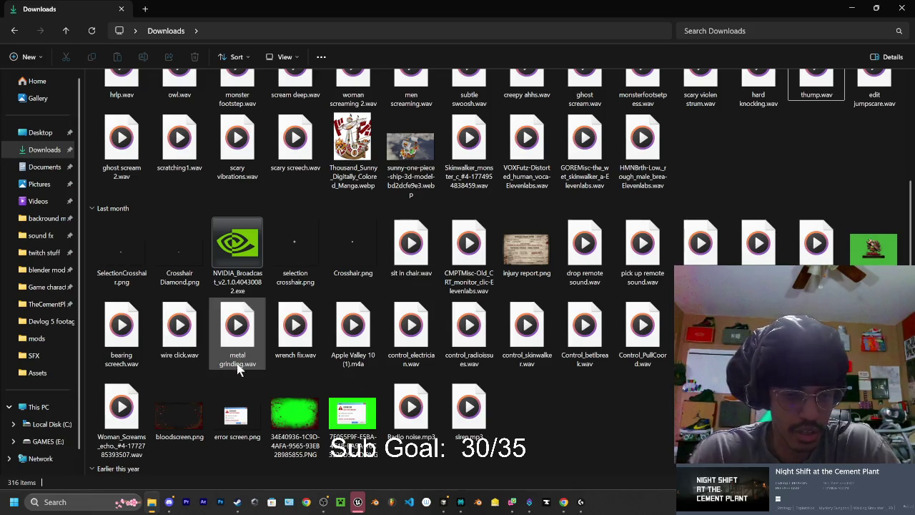
{"action": "double_click", "coordinate": [365, 357]}
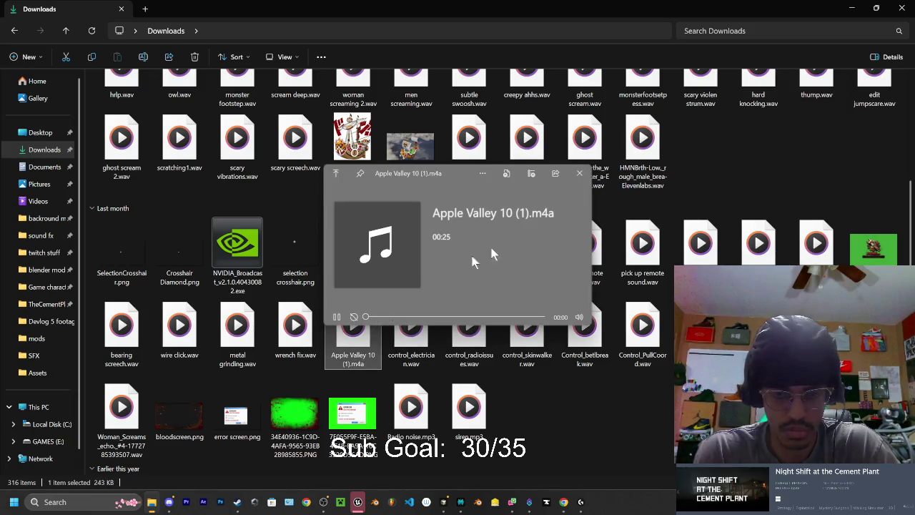
{"action": "left_click", "coordinate": [579, 173]}
{"action": "left_click", "coordinate": [411, 326]}
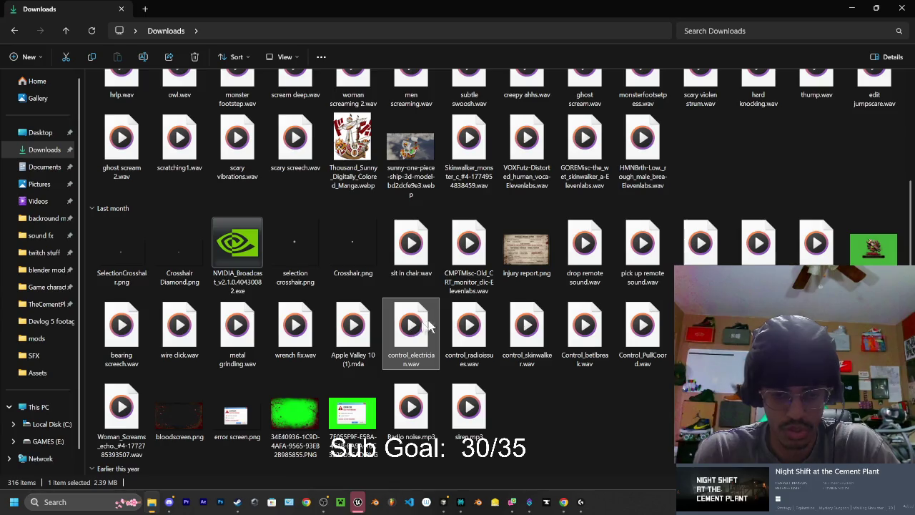
{"action": "double_click", "coordinate": [428, 326]}
{"action": "left_click", "coordinate": [581, 172]}
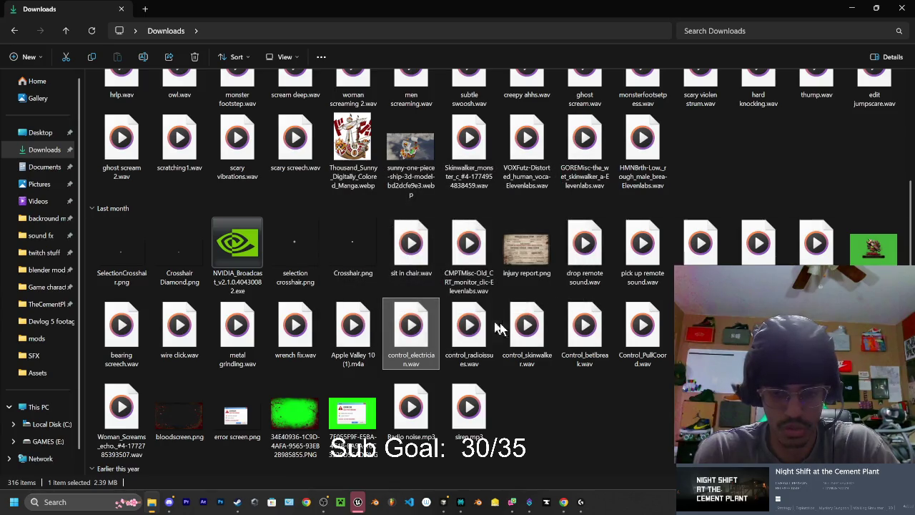
Play siren.mp3, the two police radio static clips, and the Woman_Screams echo recording
{"action": "left_click", "coordinate": [476, 414]}
{"action": "key", "text": "Return"}
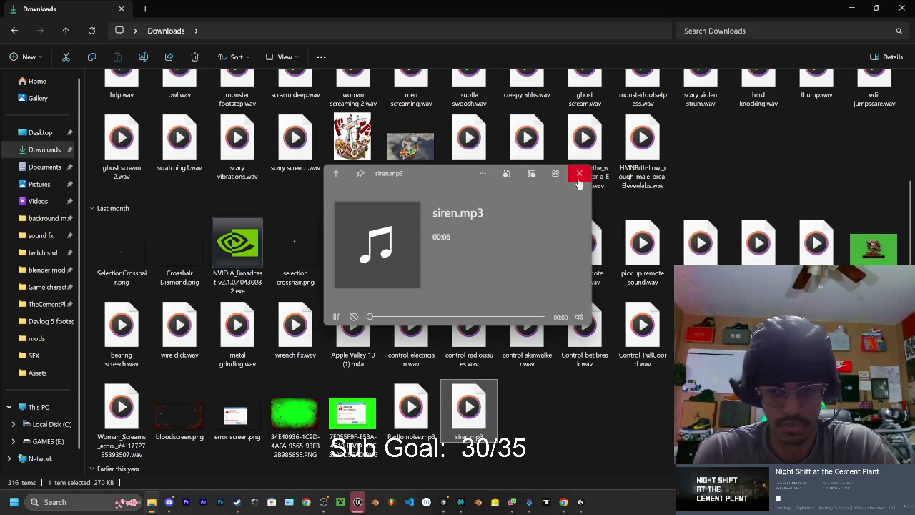
{"action": "left_click", "coordinate": [581, 173]}
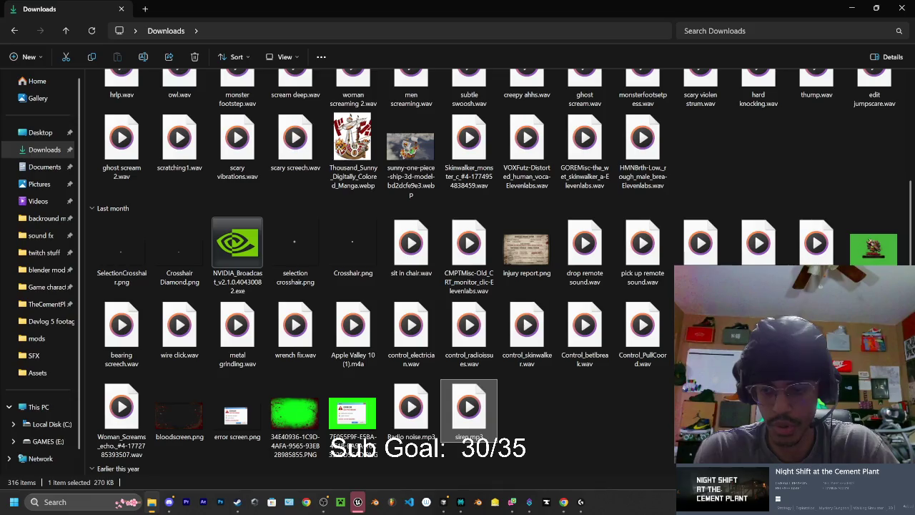
{"action": "key", "text": "Right"}
{"action": "key", "text": "Return"}
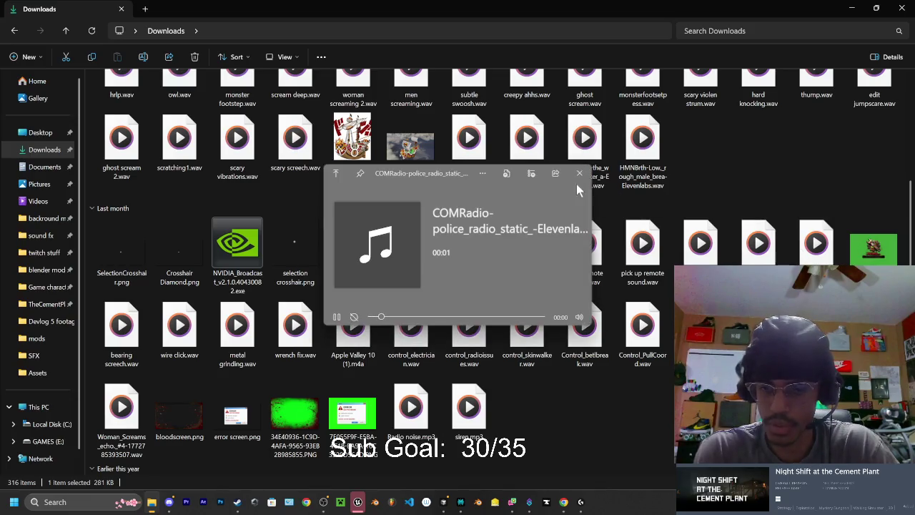
{"action": "key", "text": "Right"}
{"action": "key", "text": "Return"}
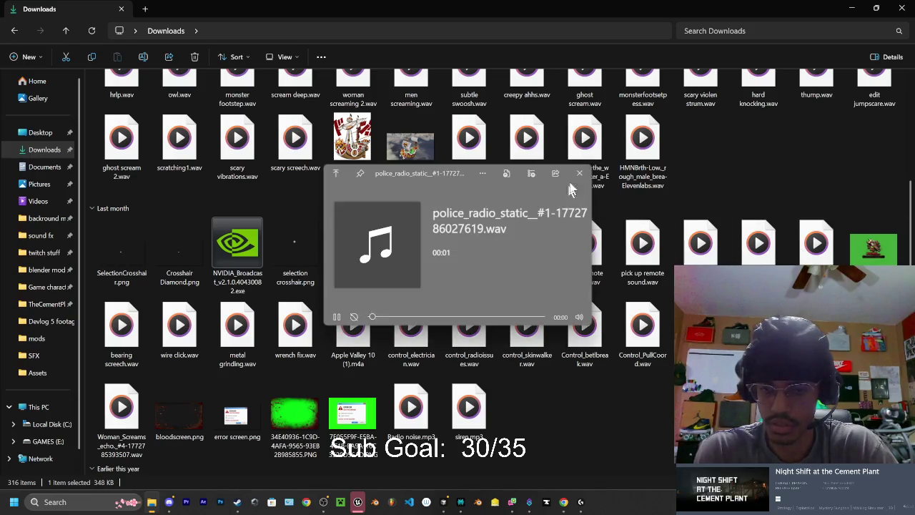
{"action": "left_click", "coordinate": [591, 171]}
{"action": "left_click", "coordinate": [125, 427]}
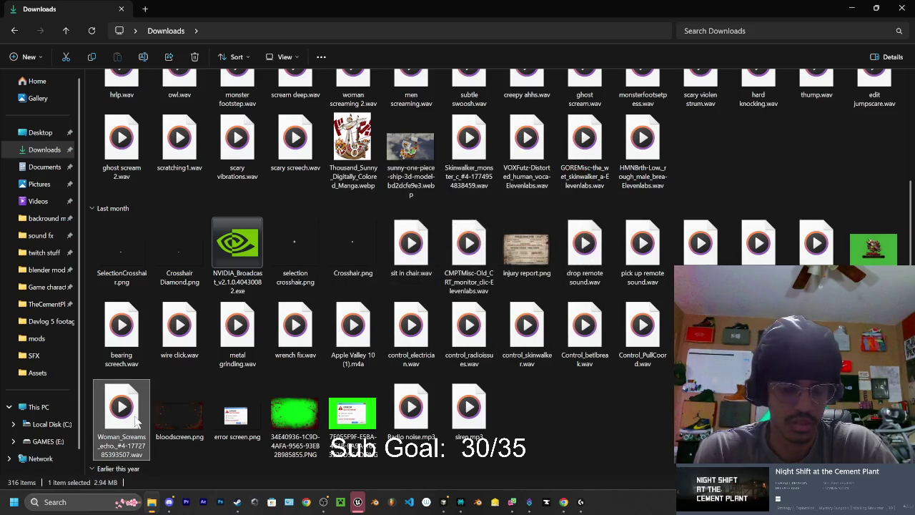
{"action": "key", "text": "Return"}
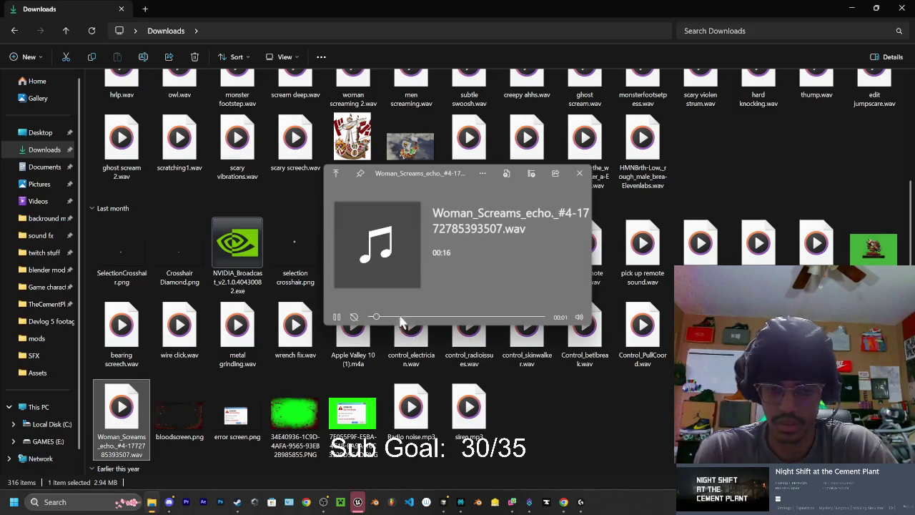
Preview the old CRT monitor click and sit in chair.wav sounds
{"action": "left_click", "coordinate": [591, 175]}
{"action": "left_click", "coordinate": [139, 346]}
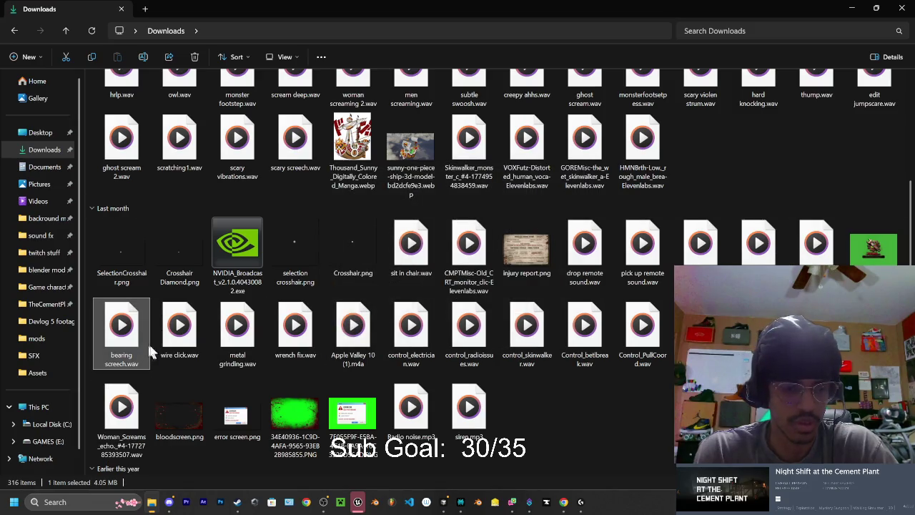
{"action": "left_click", "coordinate": [194, 348]}
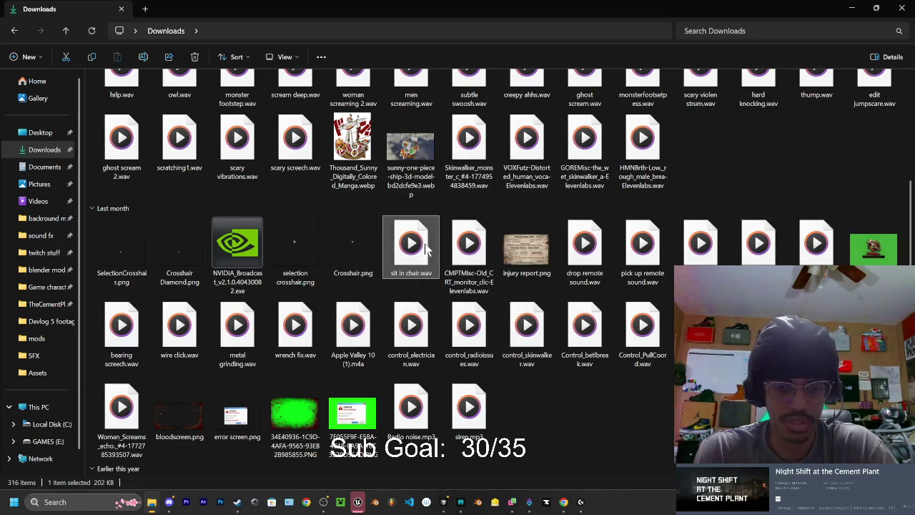
{"action": "left_click", "coordinate": [466, 247]}
{"action": "key", "text": "Return"}
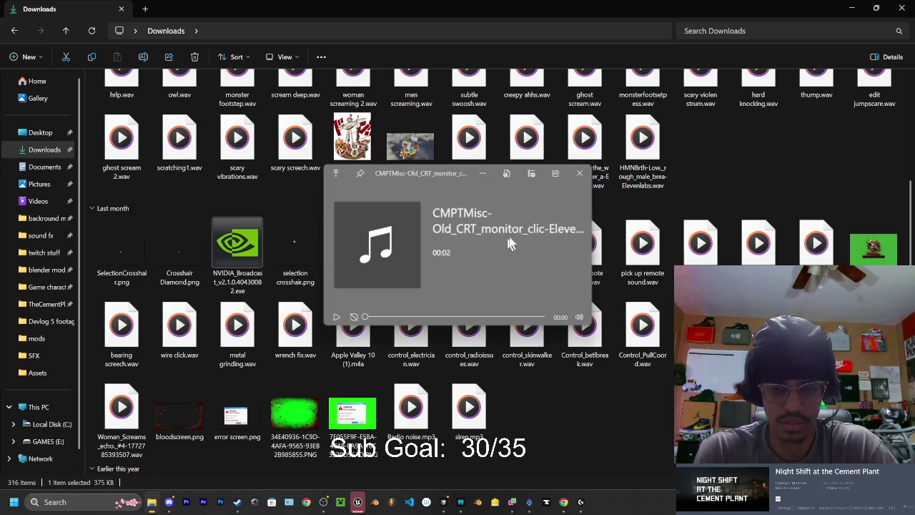
{"action": "left_click", "coordinate": [580, 179]}
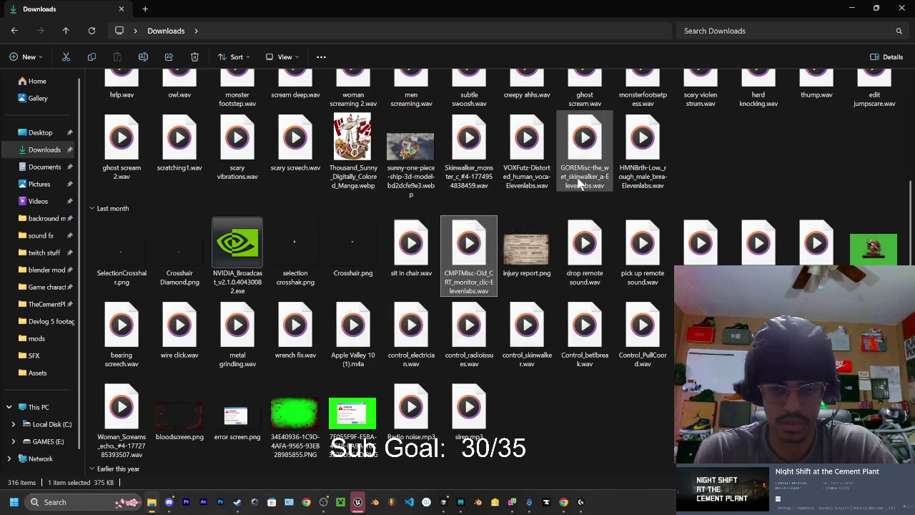
{"action": "key", "text": "Return"}
{"action": "left_click", "coordinate": [579, 178]}
{"action": "left_click", "coordinate": [414, 243]}
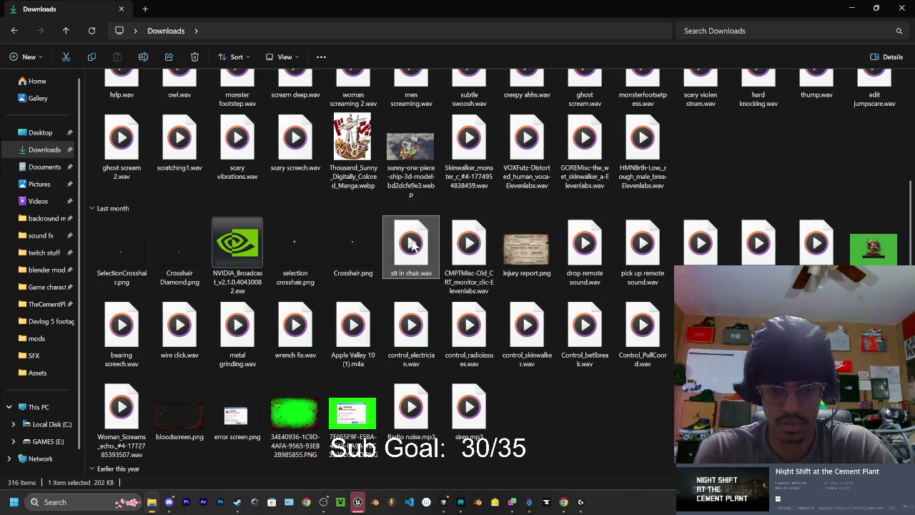
{"action": "key", "text": "Return"}
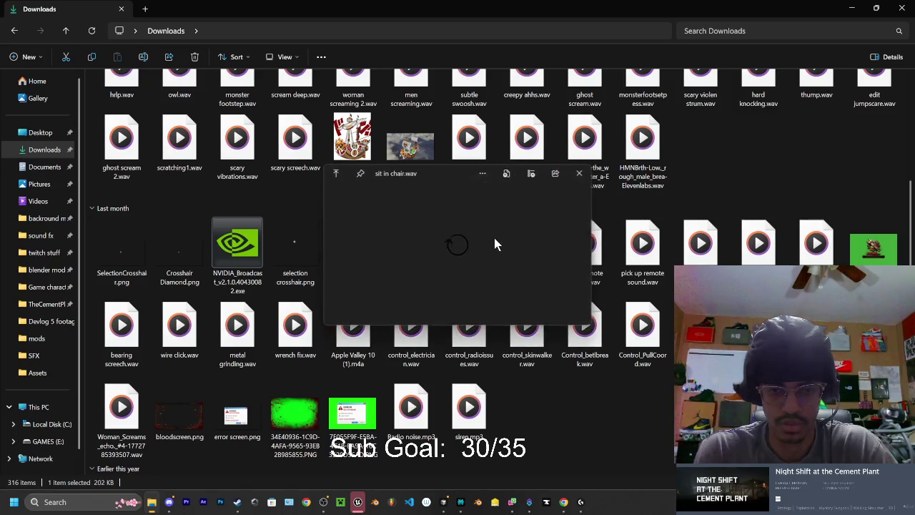
{"action": "left_click", "coordinate": [580, 173]}
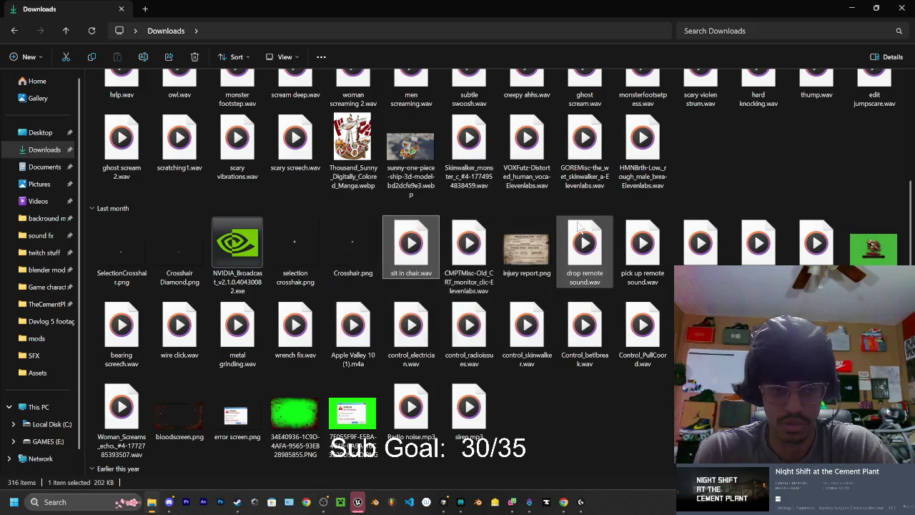
Preview the drop and pick up remote sounds and Apple Valley 17.m4a, then delete Apple Valley 17.m4a
{"action": "left_click", "coordinate": [593, 244]}
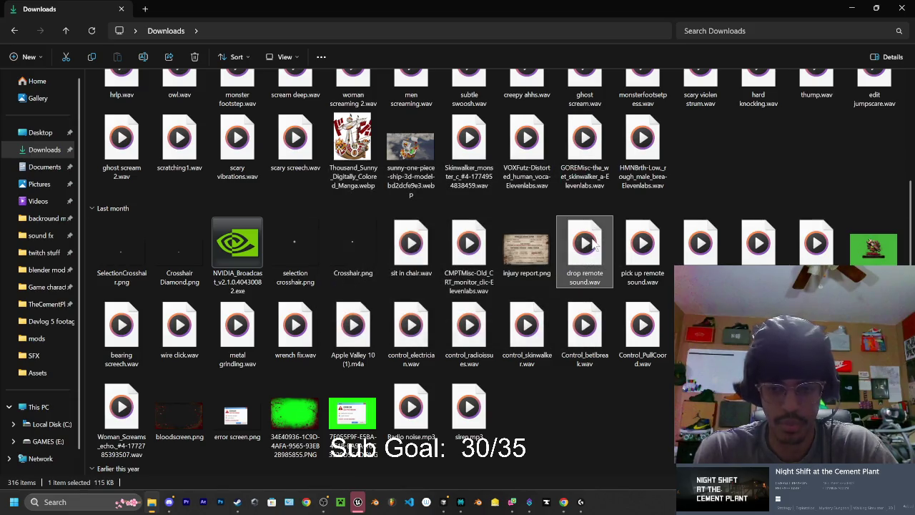
{"action": "key", "text": "space"}
{"action": "key", "text": "space"}
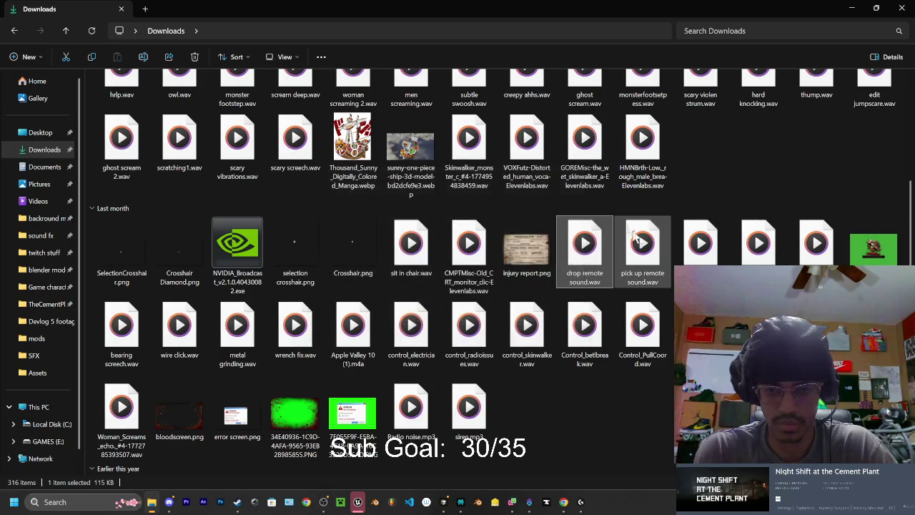
{"action": "left_click", "coordinate": [647, 248]}
{"action": "key", "text": "space"}
{"action": "key", "text": "space"}
{"action": "left_click", "coordinate": [699, 251]}
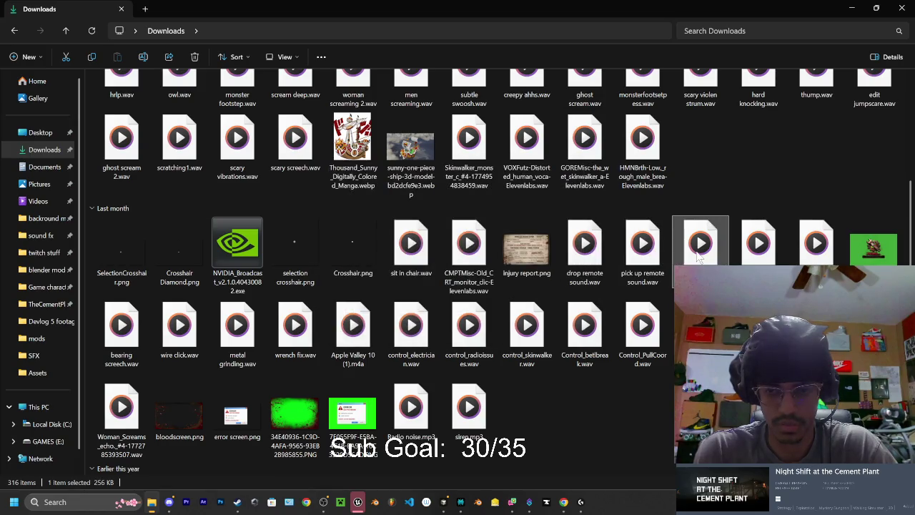
{"action": "key", "text": "space"}
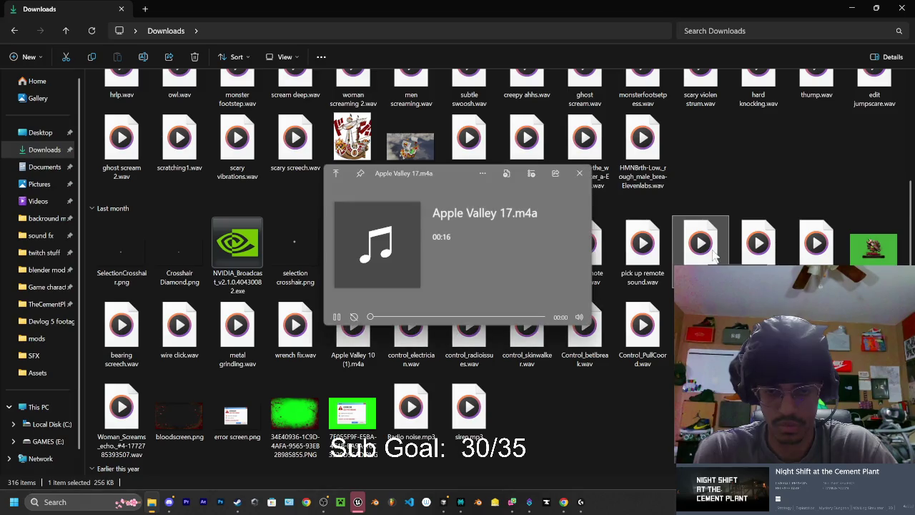
{"action": "left_click", "coordinate": [444, 321]}
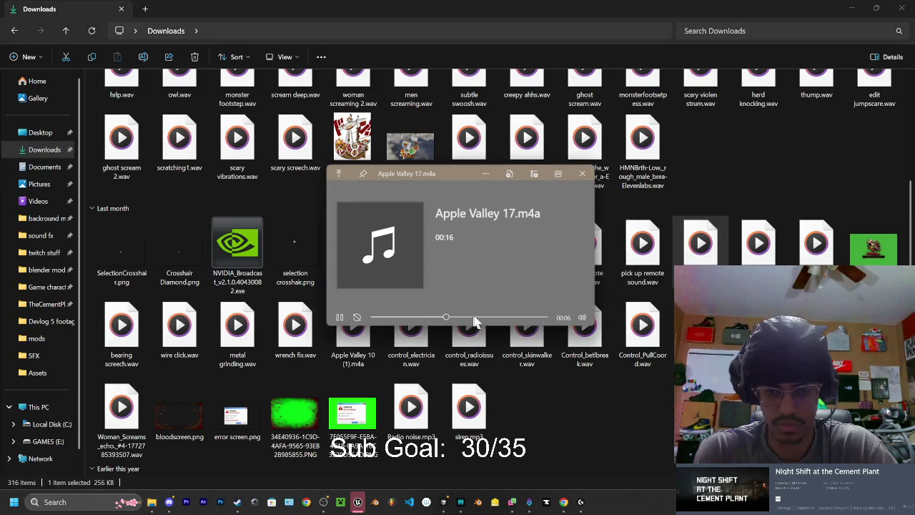
{"action": "left_click", "coordinate": [582, 174]}
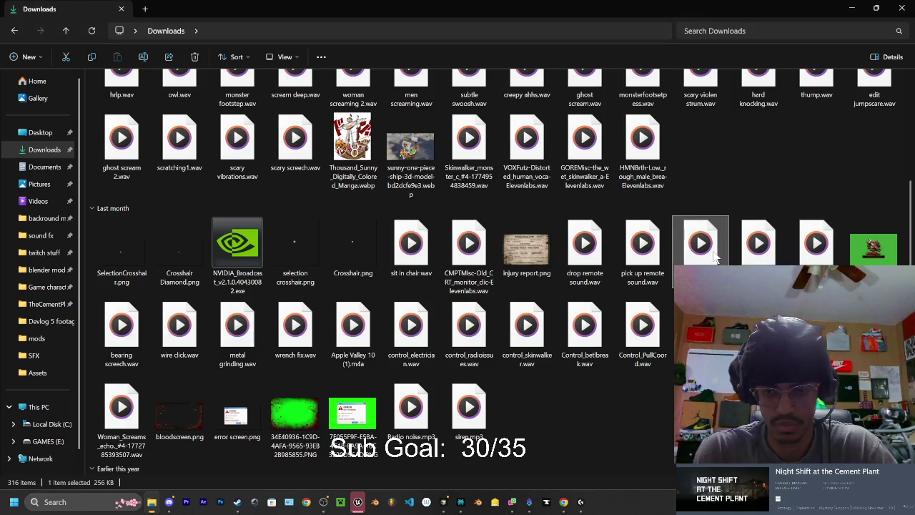
{"action": "key", "text": "Delete"}
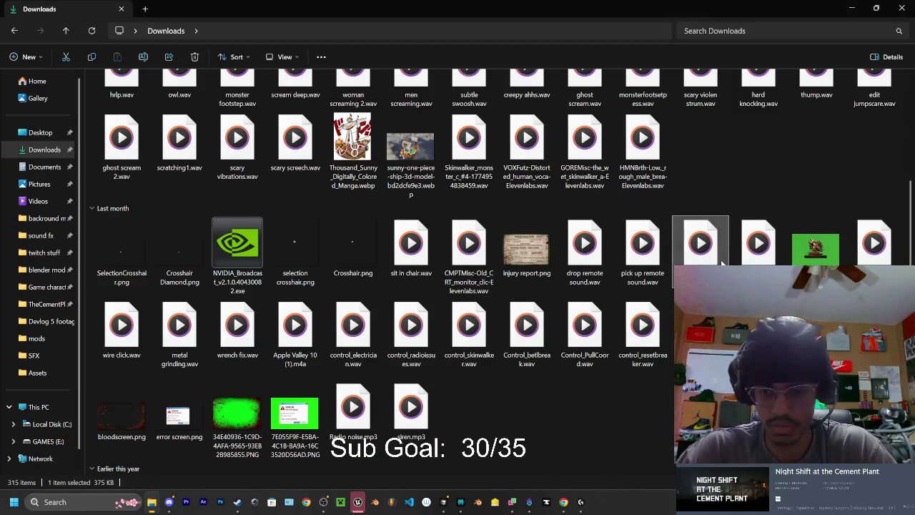
{"action": "key", "text": "space"}
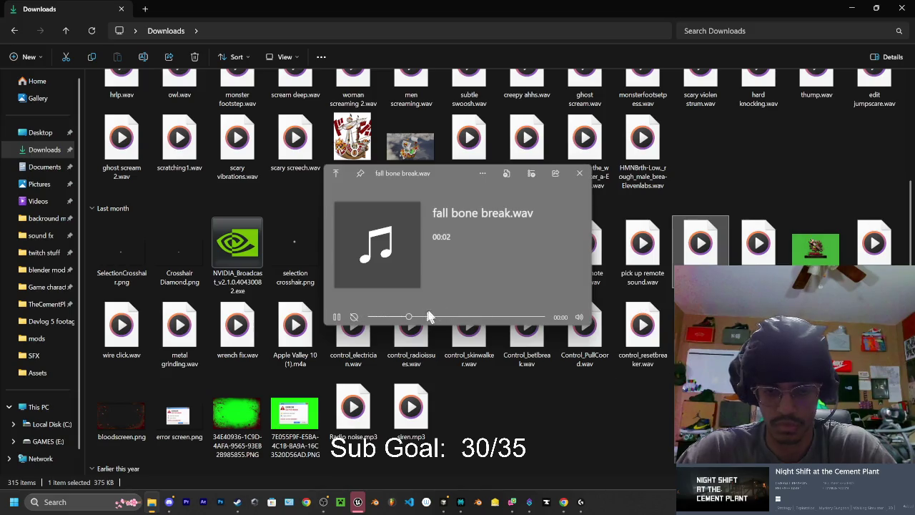
{"action": "left_click", "coordinate": [579, 174]}
{"action": "key", "text": "Right"}
{"action": "key", "text": "space"}
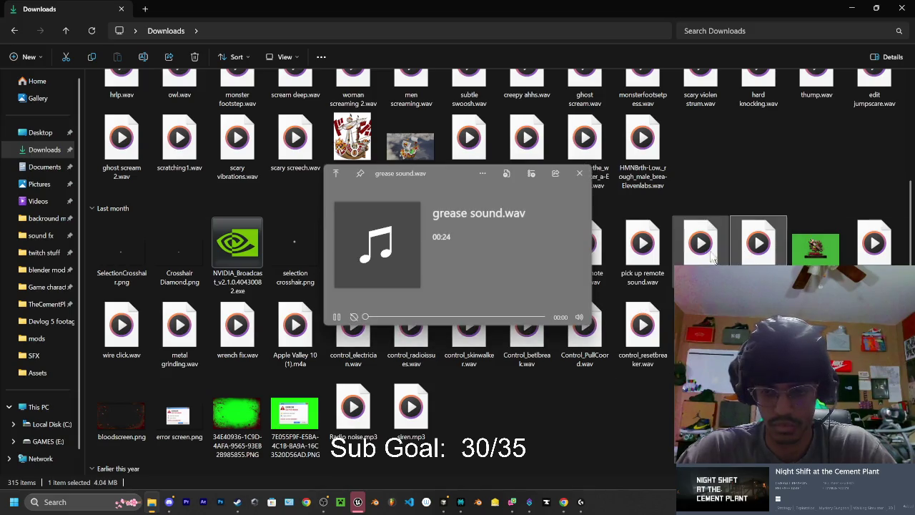
{"action": "left_click", "coordinate": [580, 173]}
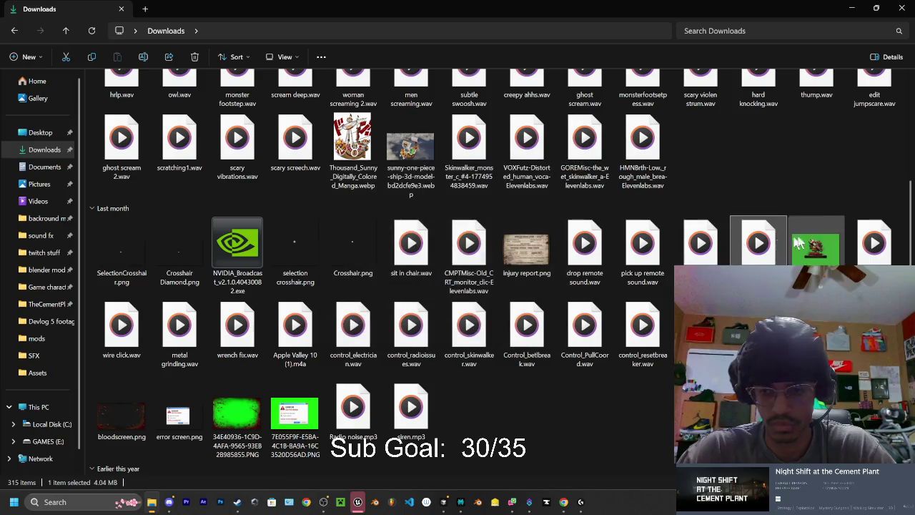
{"action": "left_click", "coordinate": [865, 242]}
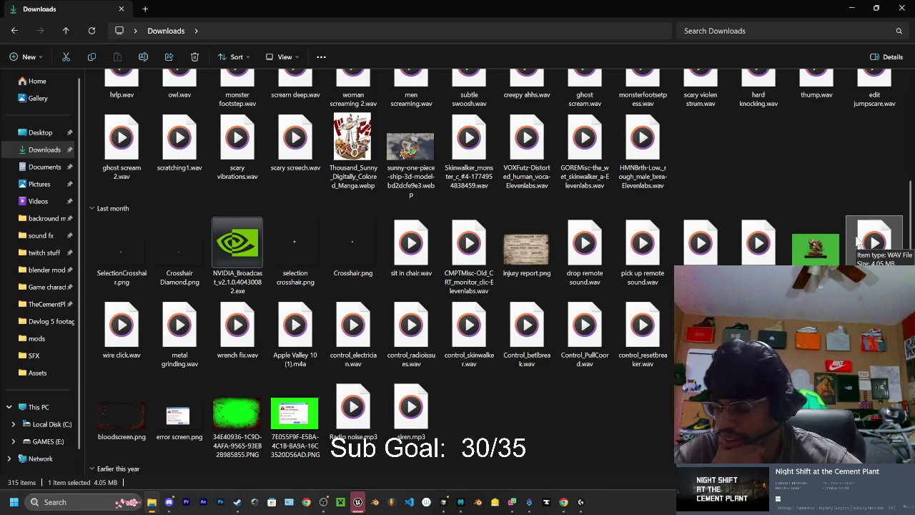
{"action": "left_click", "coordinate": [650, 153]}
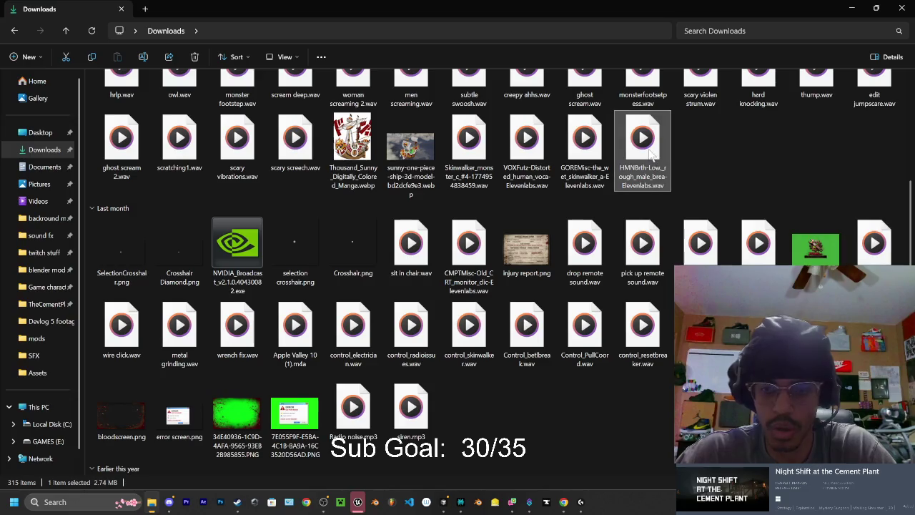
{"action": "double_click", "coordinate": [647, 166]}
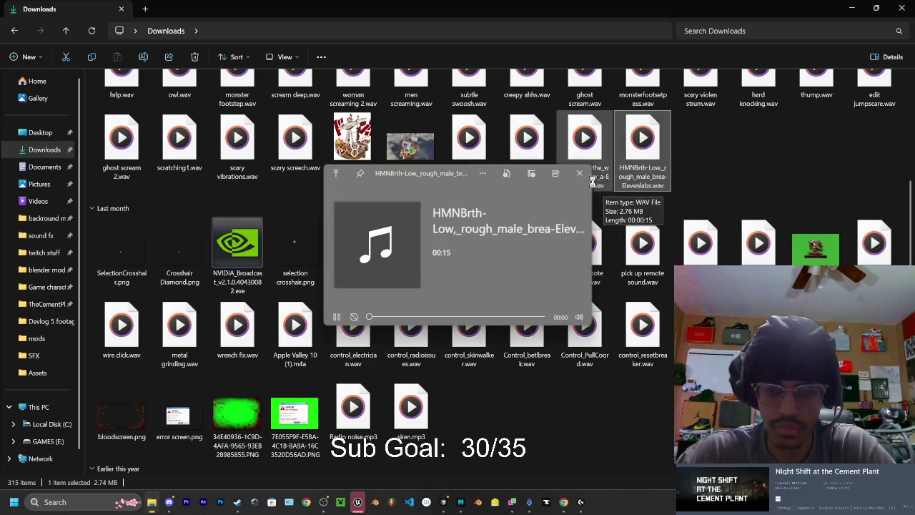
{"action": "left_click", "coordinate": [593, 168]}
{"action": "double_click", "coordinate": [593, 167]}
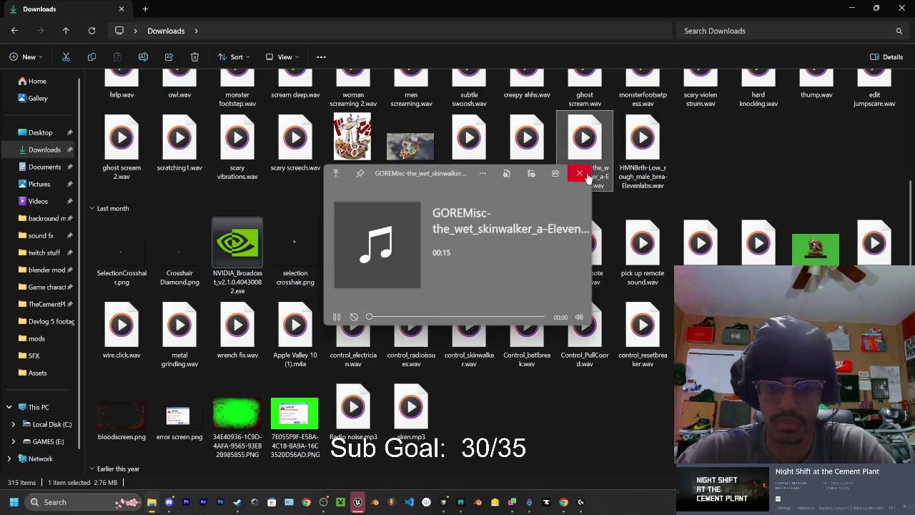
{"action": "left_click", "coordinate": [533, 147]}
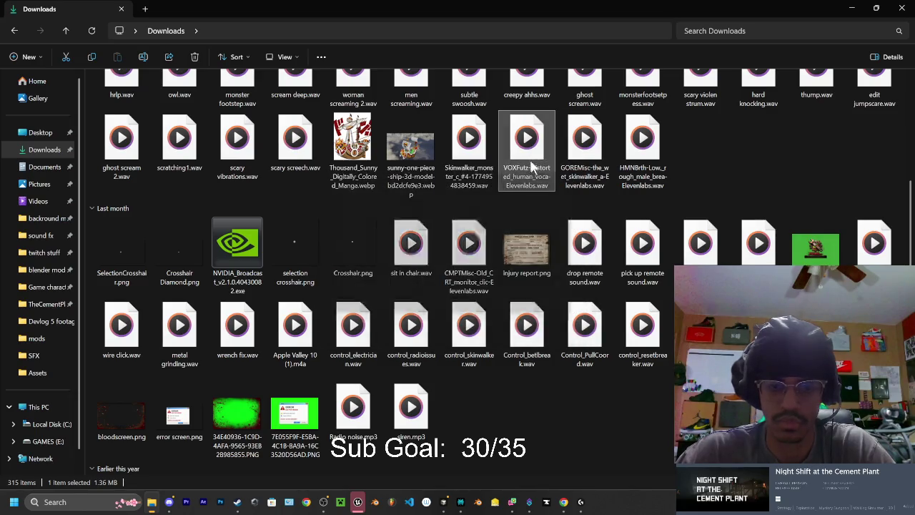
{"action": "double_click", "coordinate": [529, 173]}
{"action": "scroll", "coordinate": [538, 186], "scroll_direction": "down", "scroll_amount": 3}
Replay the old CRT monitor click sound from the start
{"action": "scroll", "coordinate": [537, 186], "scroll_direction": "up", "scroll_amount": 2}
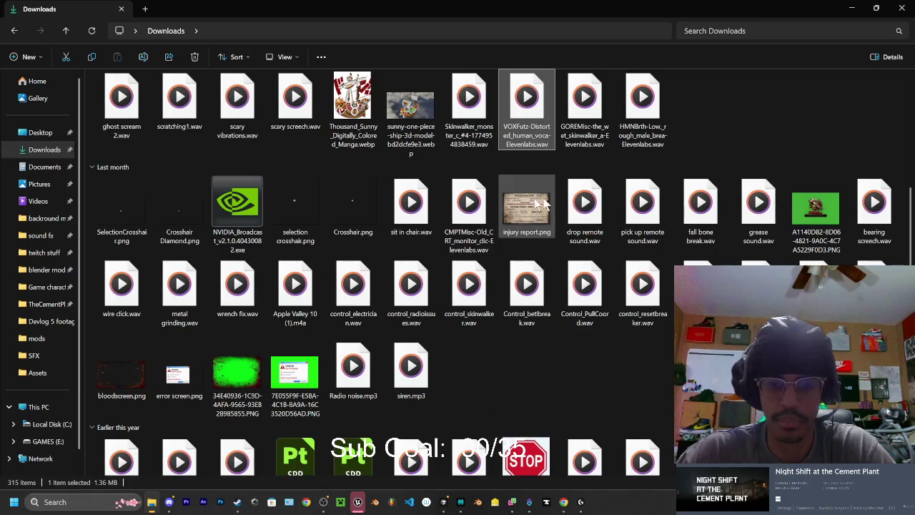
{"action": "left_click", "coordinate": [478, 206]}
{"action": "double_click", "coordinate": [472, 215]}
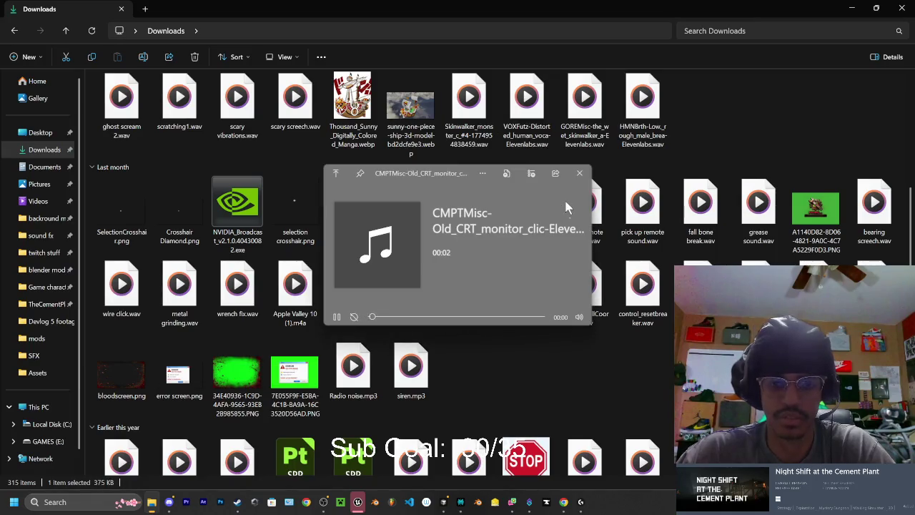
{"action": "left_click", "coordinate": [371, 317]}
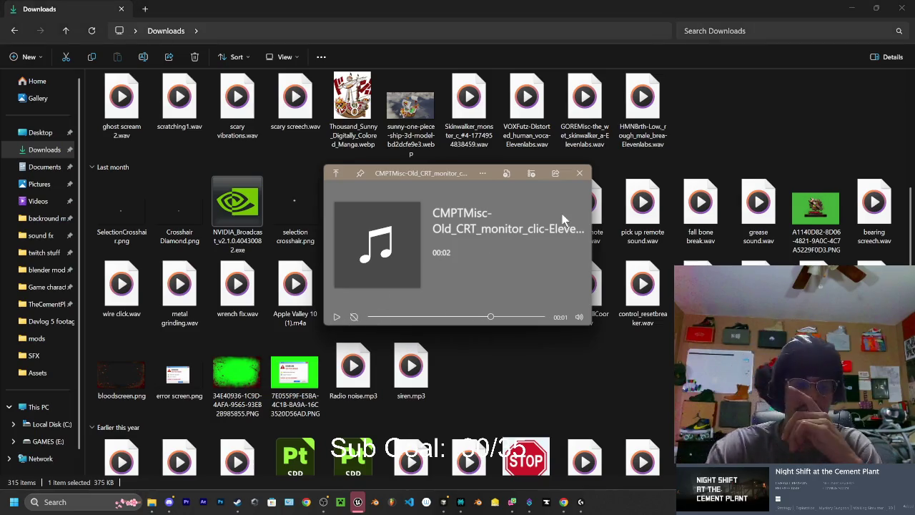
{"action": "left_click", "coordinate": [579, 173]}
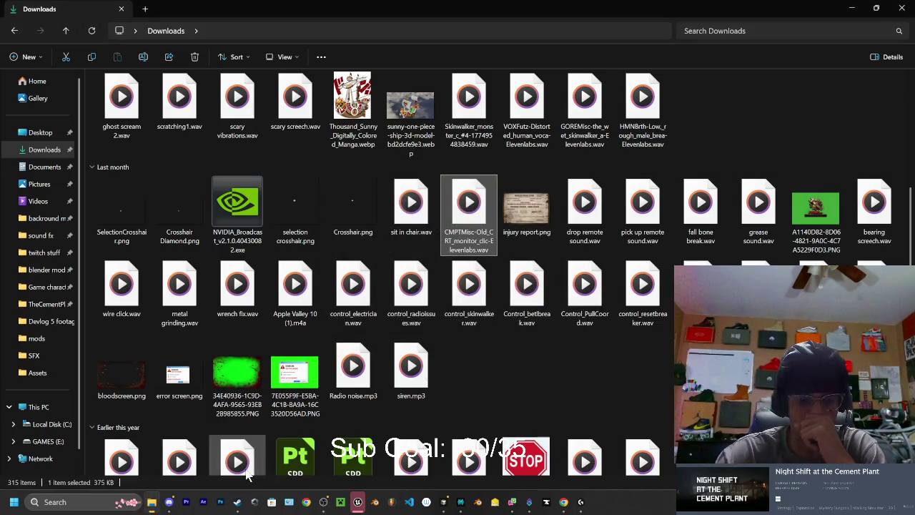
Play the Woman_Screams echo, flashlight click, male screams and walking-on-wood-268456.mp3 sounds
{"action": "scroll", "coordinate": [218, 330], "scroll_direction": "down", "scroll_amount": 3}
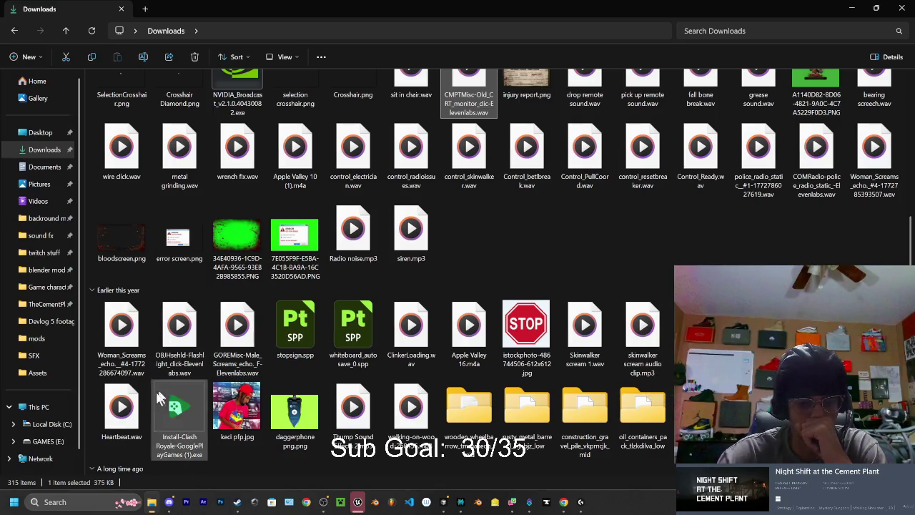
{"action": "left_click", "coordinate": [132, 413]}
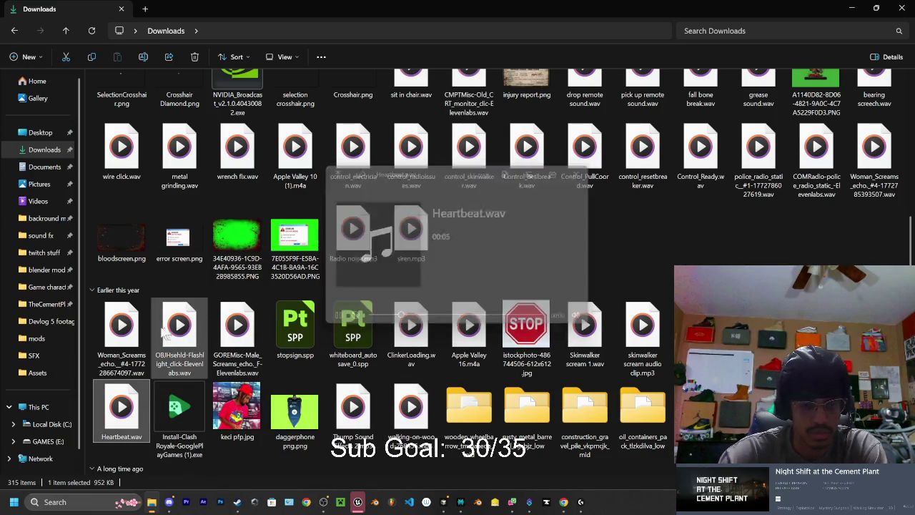
{"action": "double_click", "coordinate": [126, 333]}
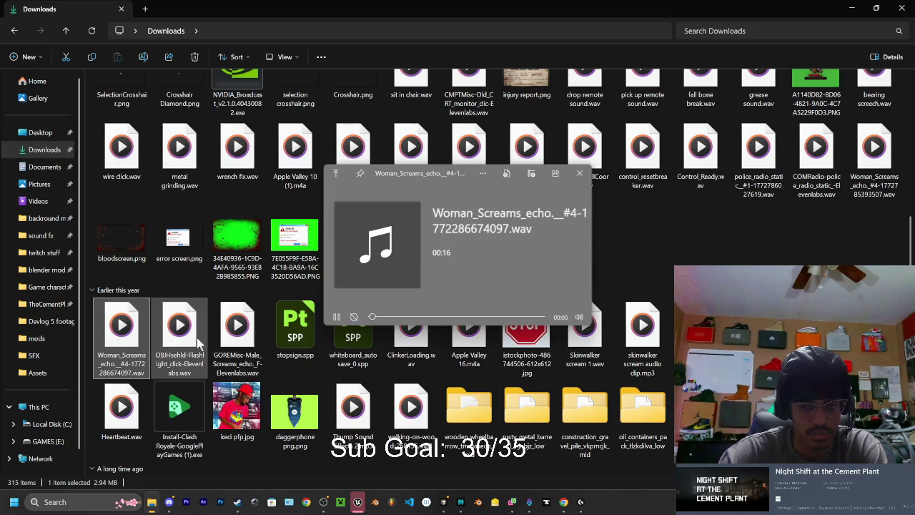
{"action": "double_click", "coordinate": [193, 341]}
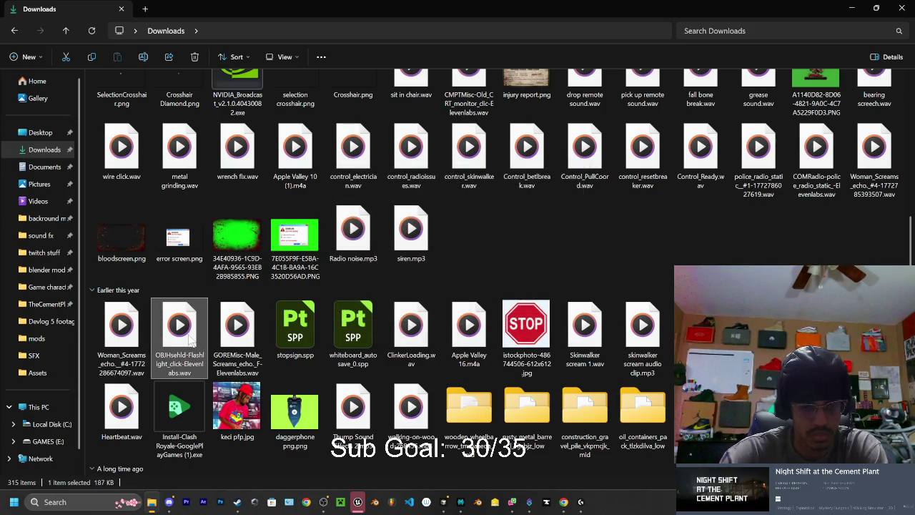
{"action": "double_click", "coordinate": [233, 342]}
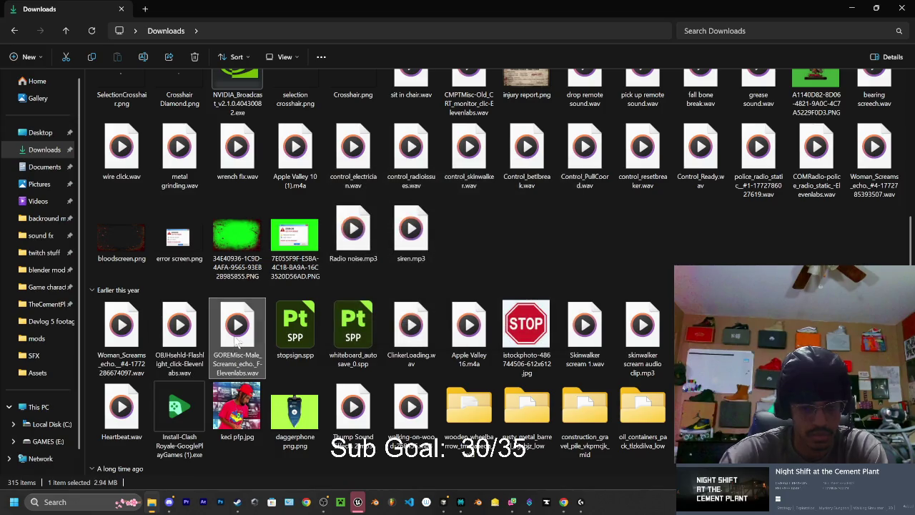
{"action": "key", "text": "Escape"}
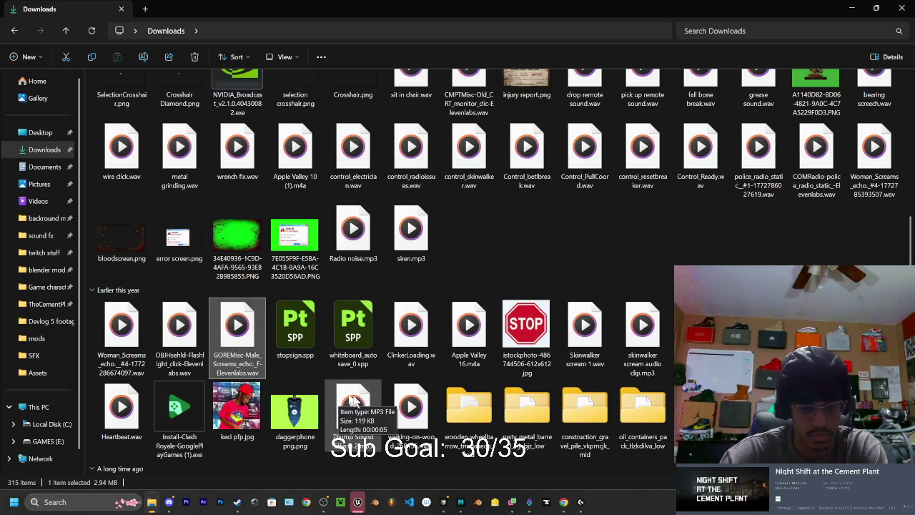
{"action": "double_click", "coordinate": [165, 324]}
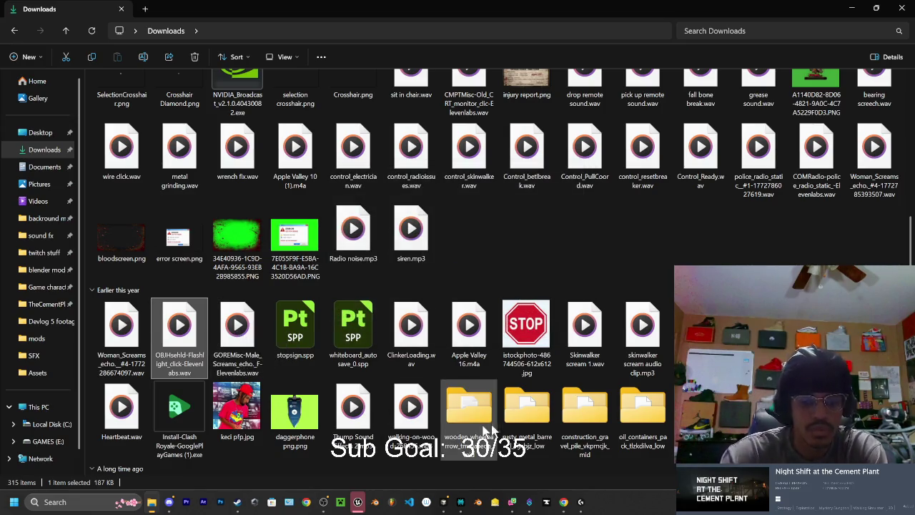
{"action": "double_click", "coordinate": [427, 411]}
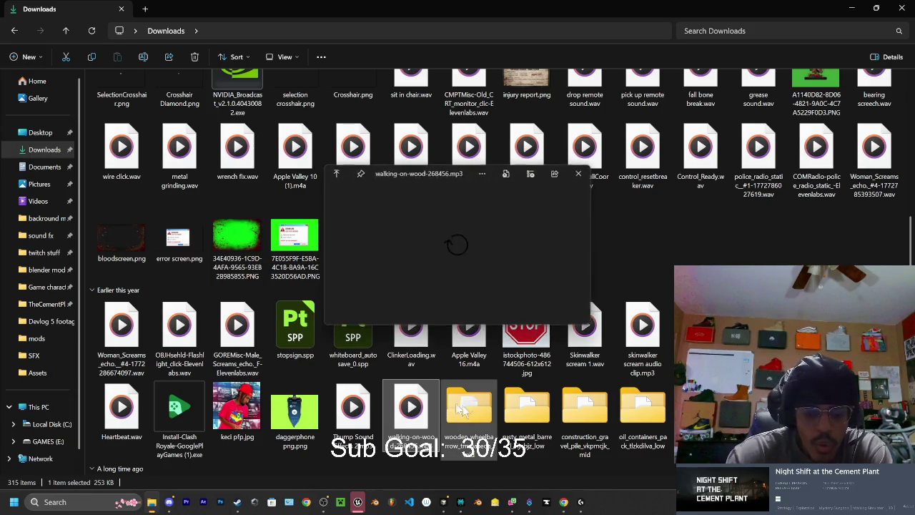
Close one of the Twitch Chrome windows from its taskbar preview
{"action": "scroll", "coordinate": [500, 386], "scroll_direction": "down", "scroll_amount": 5}
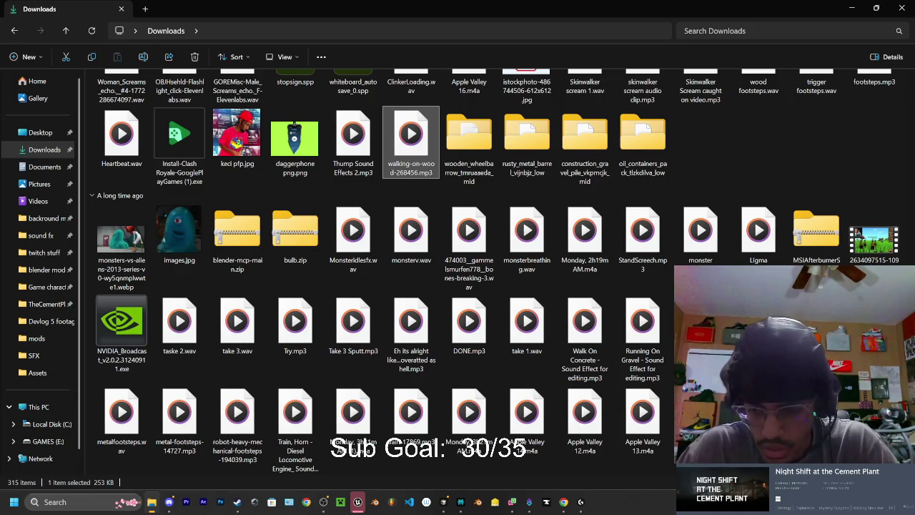
{"action": "scroll", "coordinate": [236, 429], "scroll_direction": "down", "scroll_amount": 3}
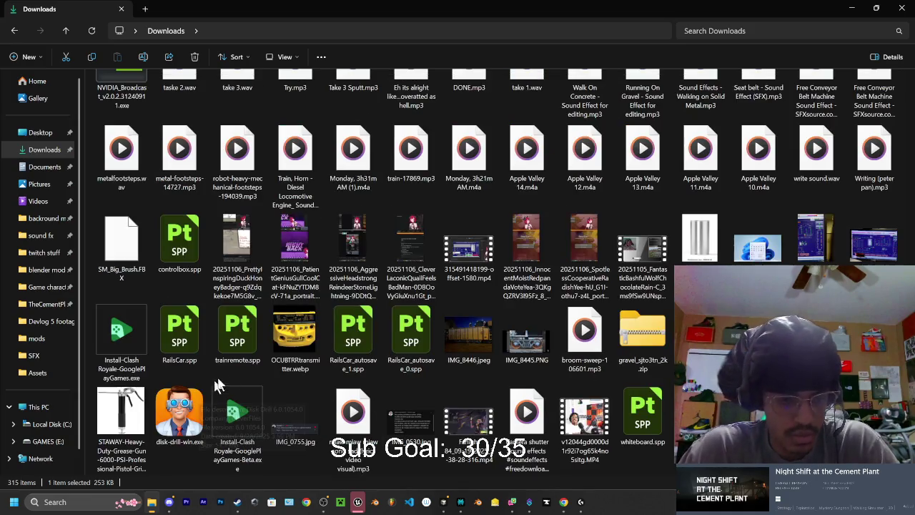
{"action": "scroll", "coordinate": [615, 357], "scroll_direction": "up", "scroll_amount": 15}
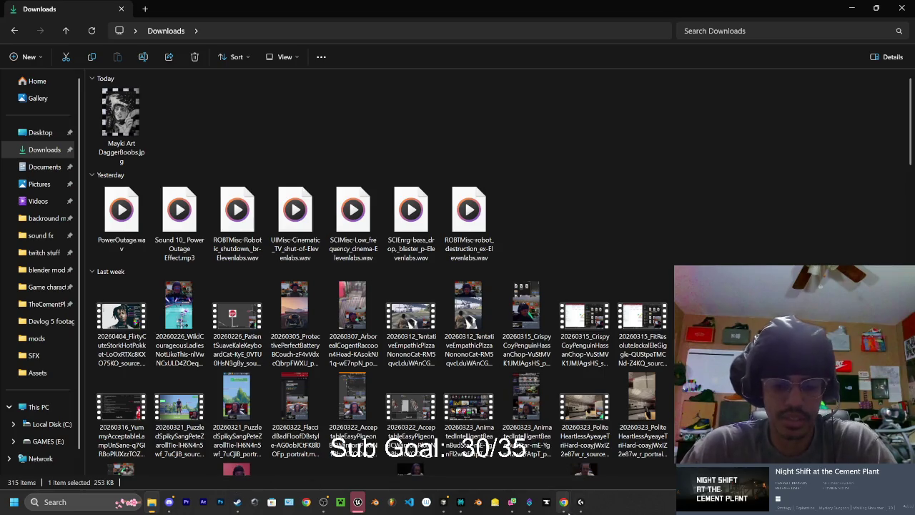
{"action": "mouse_move", "coordinate": [564, 502]}
{"action": "mouse_move", "coordinate": [389, 504]}
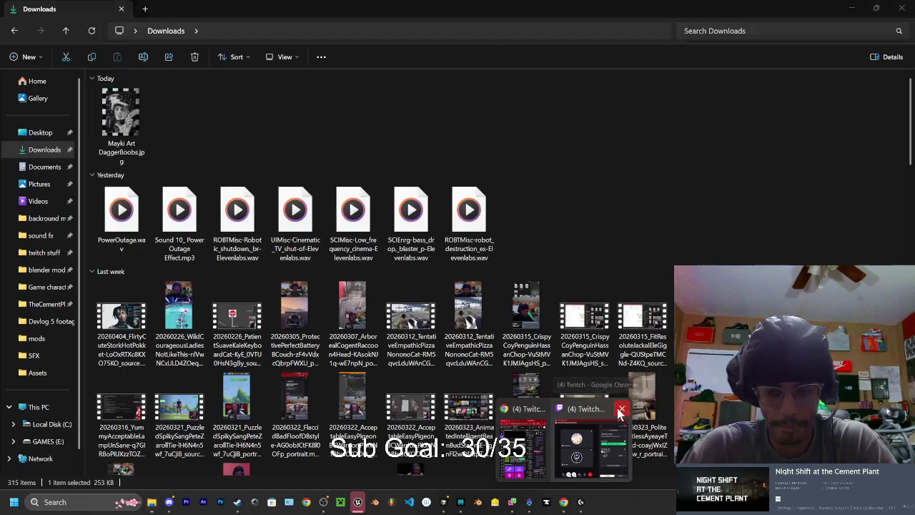
{"action": "left_click", "coordinate": [621, 412]}
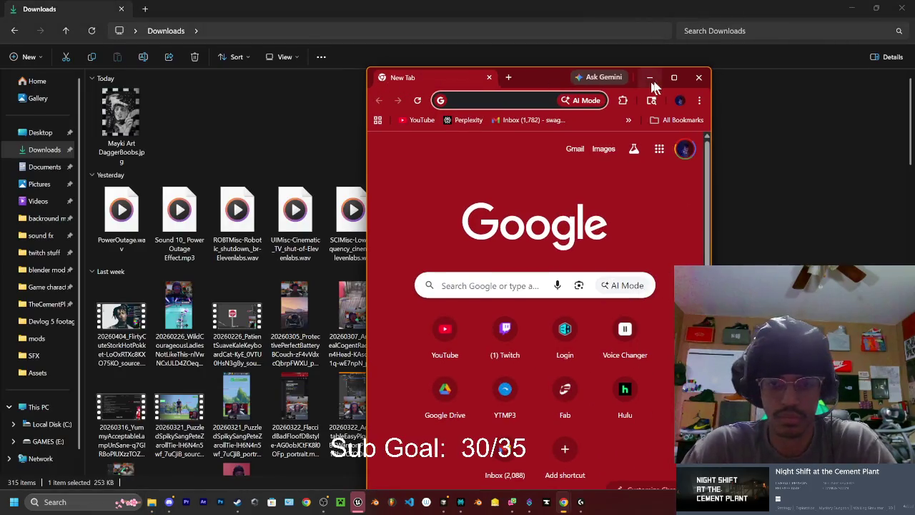
Go to ElevenLabs in a new Chrome window and show the favourited Sound Effects
{"action": "left_click", "coordinate": [650, 78]}
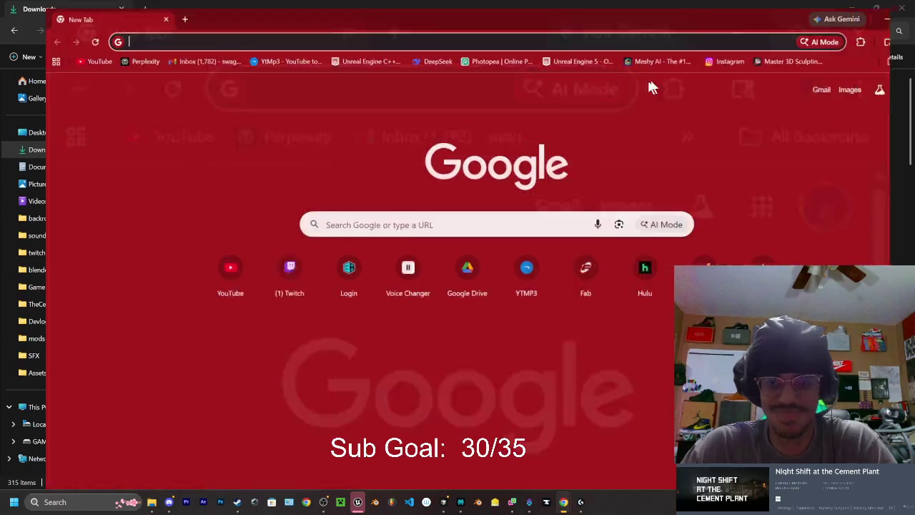
{"action": "left_click", "coordinate": [151, 33]}
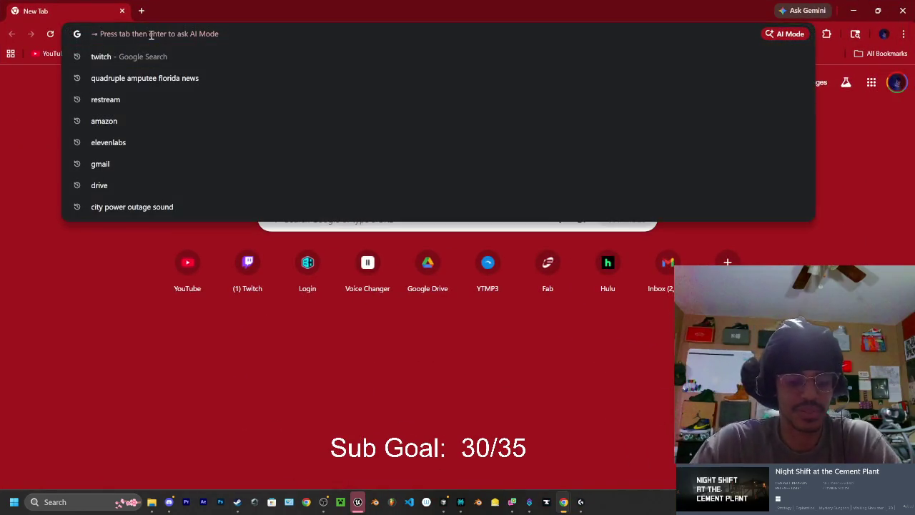
{"action": "type", "text": "ele"}
{"action": "left_click", "coordinate": [213, 55]}
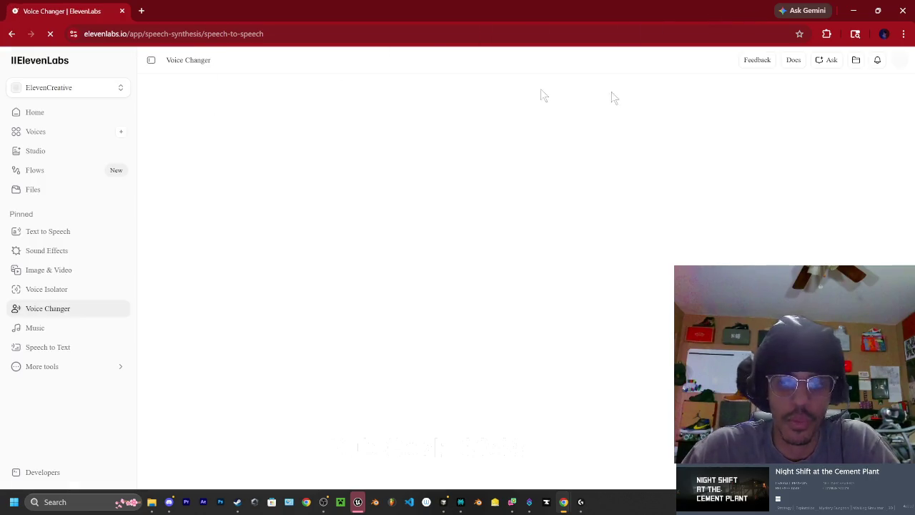
{"action": "left_click", "coordinate": [47, 256]}
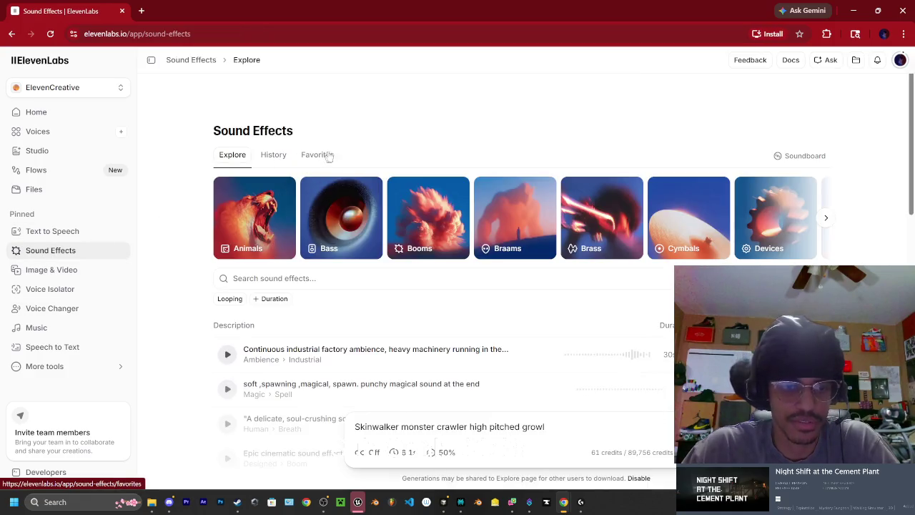
{"action": "left_click", "coordinate": [317, 156]}
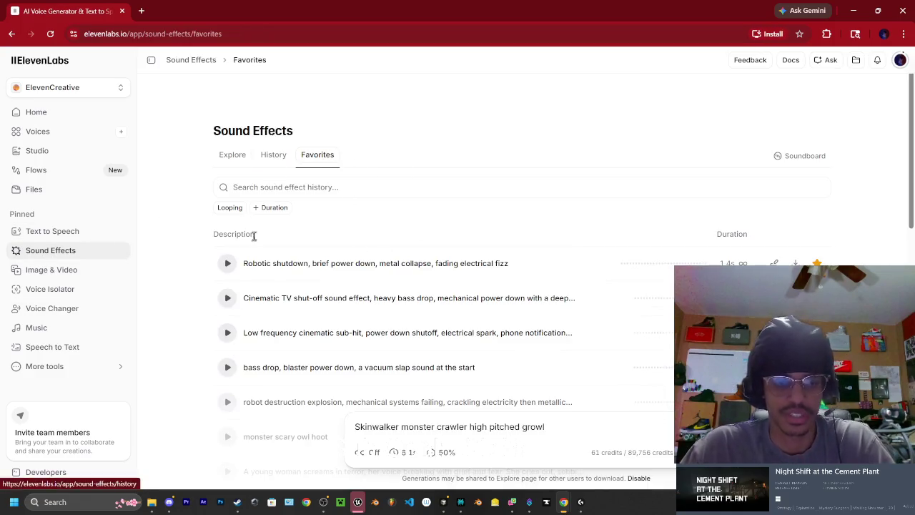
Play the oil squirt, car electrical wiring, bone crush and power outage shutdown favourites
{"action": "scroll", "coordinate": [251, 236], "scroll_direction": "down", "scroll_amount": 10}
{"action": "scroll", "coordinate": [517, 253], "scroll_direction": "down", "scroll_amount": 2}
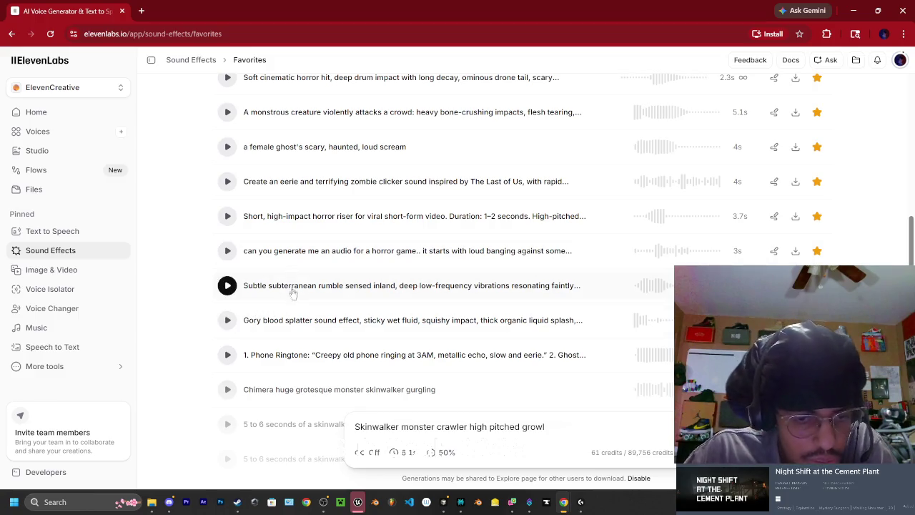
{"action": "scroll", "coordinate": [303, 285], "scroll_direction": "down", "scroll_amount": 10}
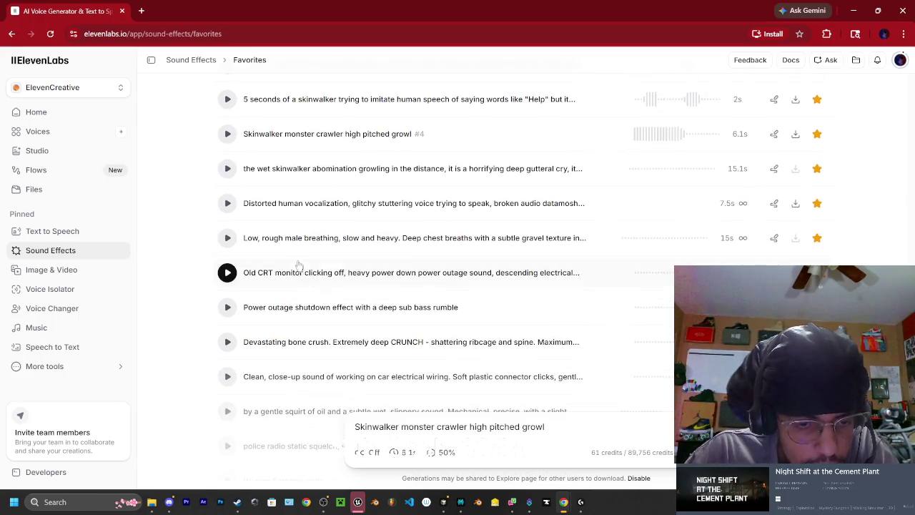
{"action": "scroll", "coordinate": [304, 262], "scroll_direction": "down", "scroll_amount": 10}
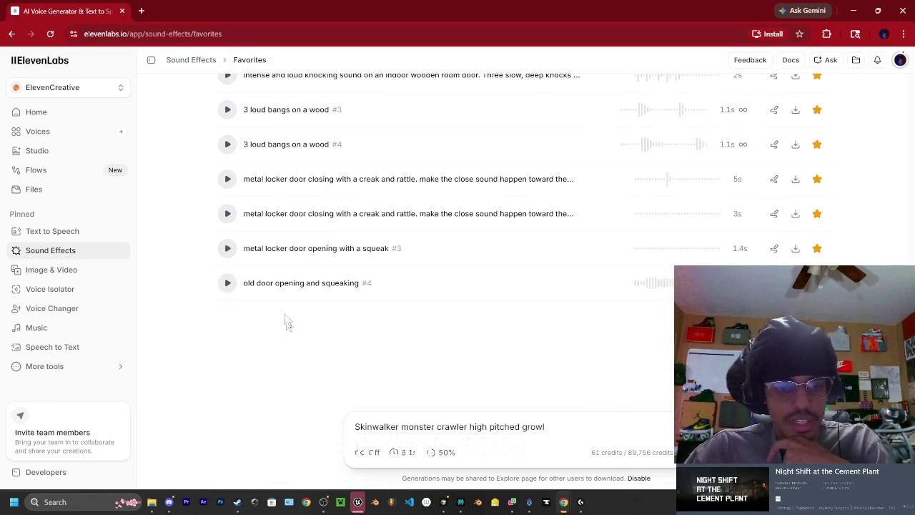
{"action": "scroll", "coordinate": [276, 281], "scroll_direction": "up", "scroll_amount": 2}
{"action": "scroll", "coordinate": [276, 282], "scroll_direction": "up", "scroll_amount": 5}
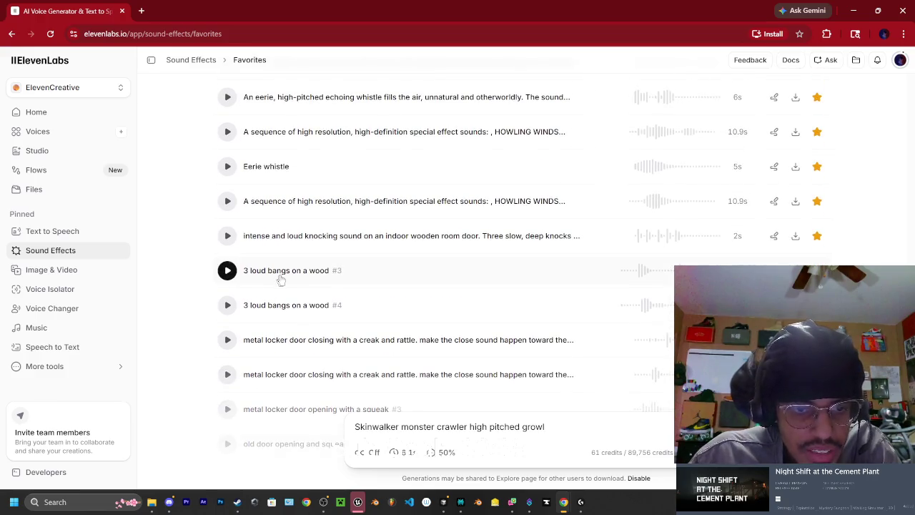
{"action": "scroll", "coordinate": [296, 260], "scroll_direction": "up", "scroll_amount": 5}
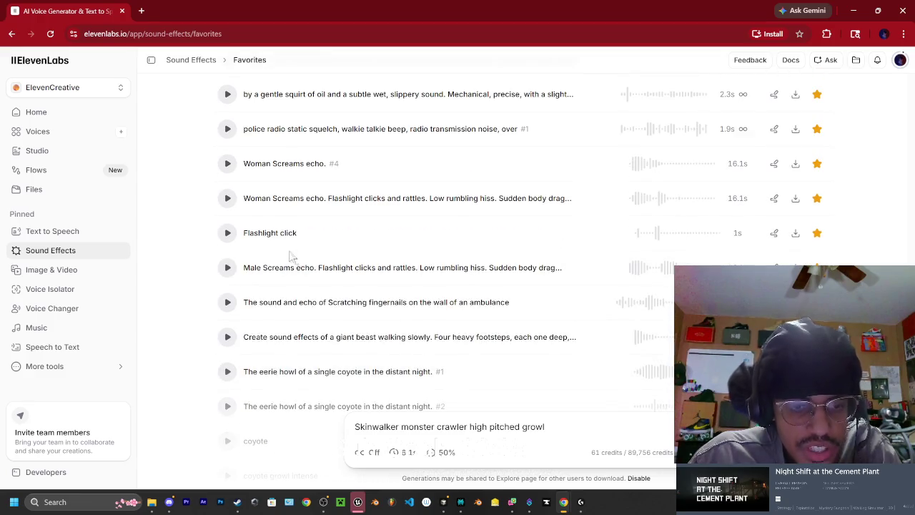
{"action": "scroll", "coordinate": [229, 240], "scroll_direction": "up", "scroll_amount": 1}
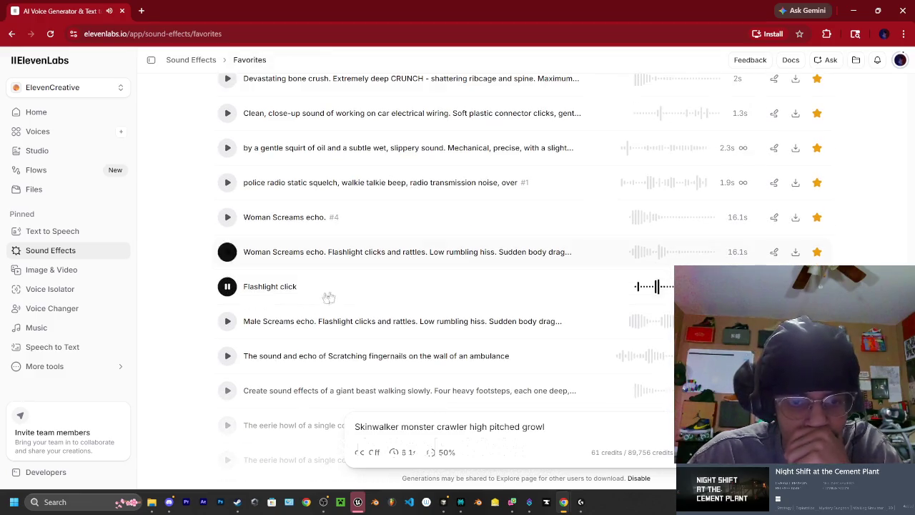
{"action": "scroll", "coordinate": [286, 246], "scroll_direction": "up", "scroll_amount": 1}
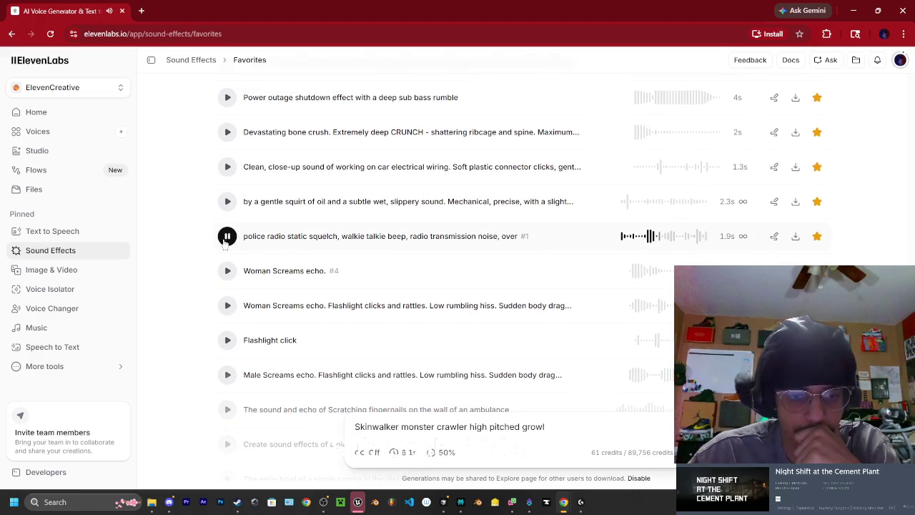
{"action": "left_click", "coordinate": [227, 203]}
{"action": "scroll", "coordinate": [228, 207], "scroll_direction": "up", "scroll_amount": 1}
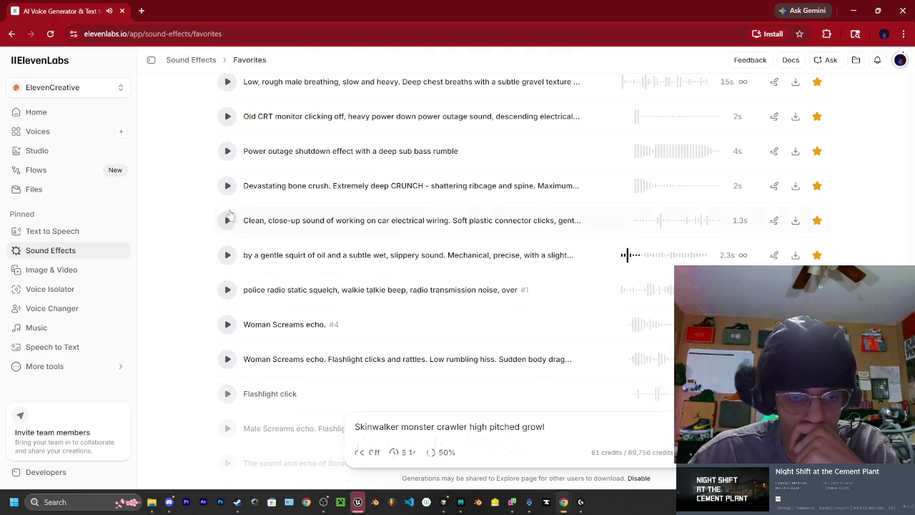
{"action": "left_click", "coordinate": [229, 221]}
{"action": "left_click", "coordinate": [227, 186]}
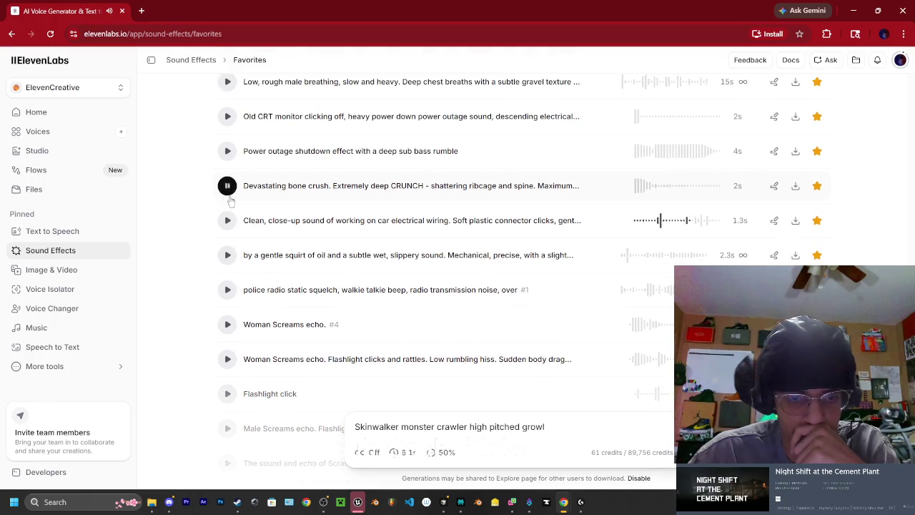
{"action": "scroll", "coordinate": [229, 193], "scroll_direction": "up", "scroll_amount": 1}
{"action": "left_click", "coordinate": [228, 204]}
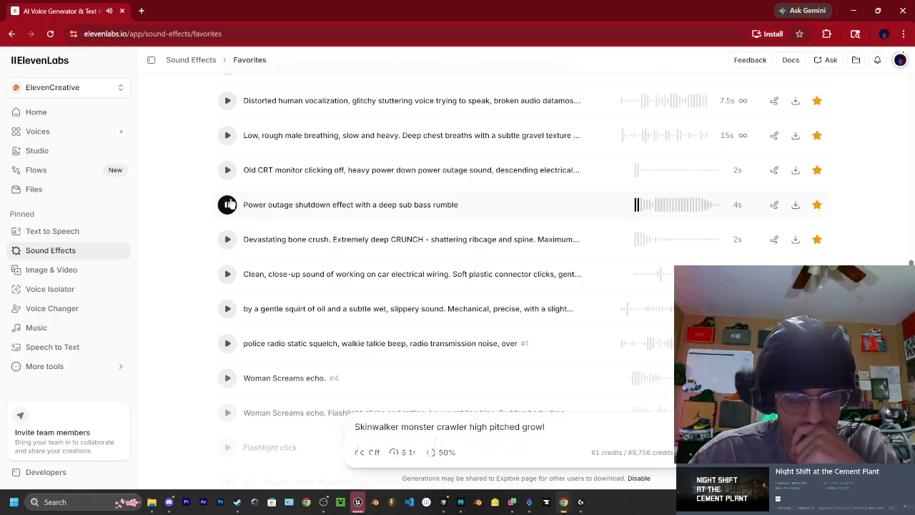
Play the wet skinwalker growling and old CRT monitor power-down favourites
{"action": "scroll", "coordinate": [232, 214], "scroll_direction": "up", "scroll_amount": 1}
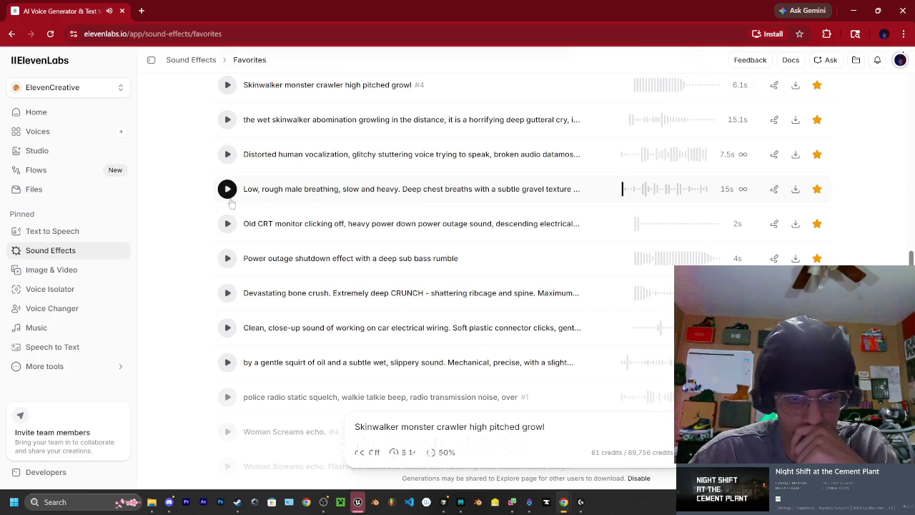
{"action": "scroll", "coordinate": [230, 205], "scroll_direction": "up", "scroll_amount": 1}
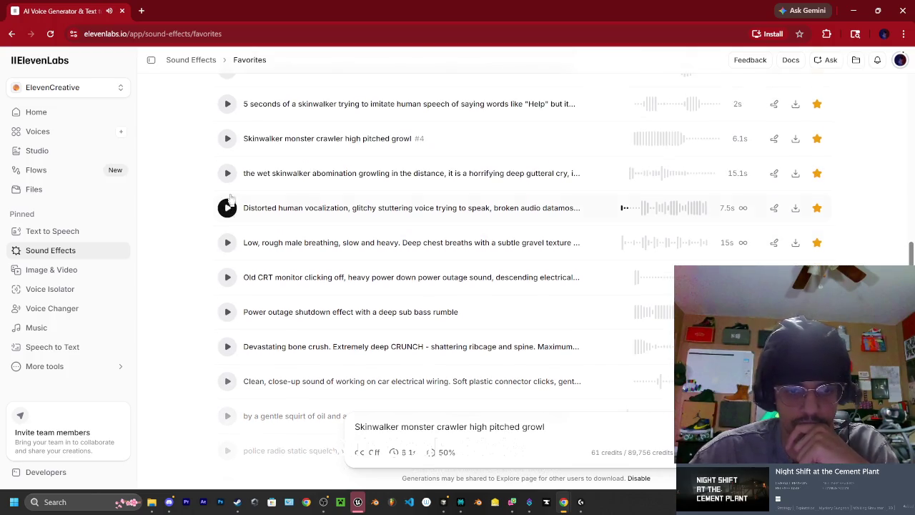
{"action": "left_click", "coordinate": [228, 173]}
{"action": "left_click", "coordinate": [227, 276]}
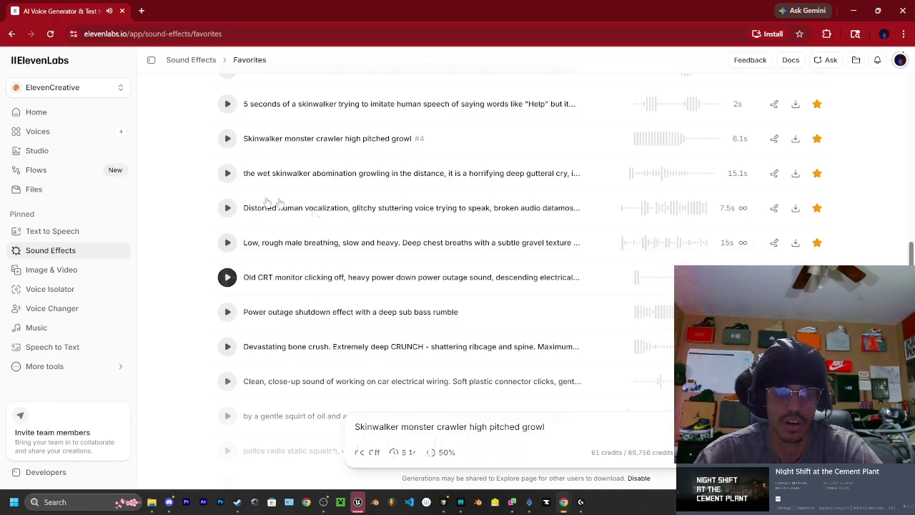
{"action": "scroll", "coordinate": [276, 236], "scroll_direction": "up", "scroll_amount": 15}
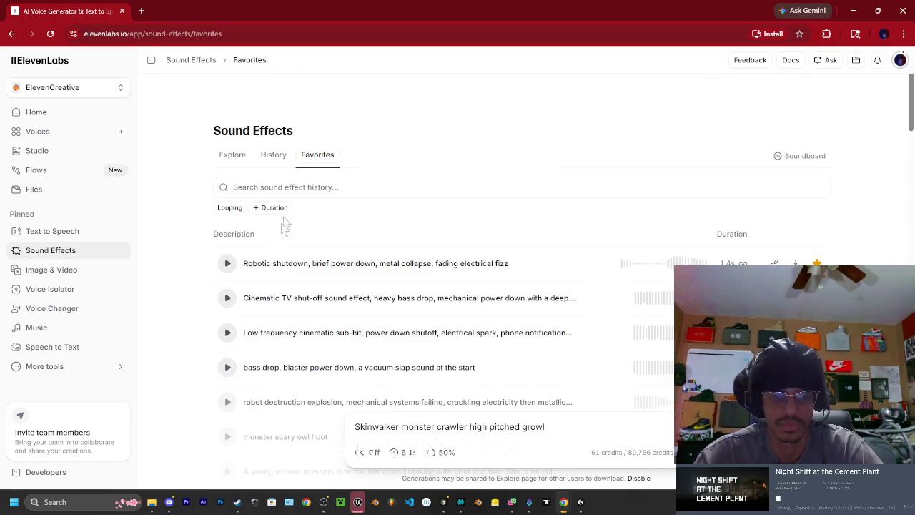
Search ElevenLabs Explore for 'turning off' sound effects, then switch back to Unreal Editor
{"action": "left_click", "coordinate": [238, 153]}
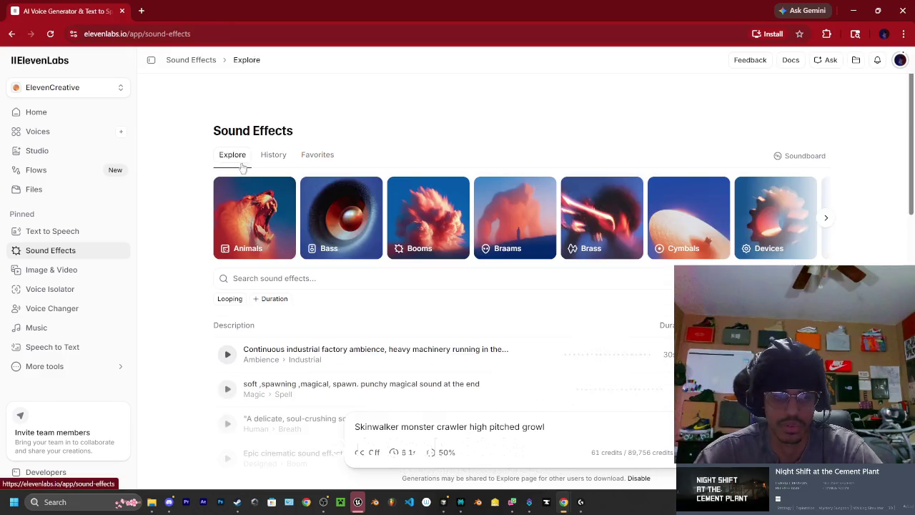
{"action": "left_click", "coordinate": [268, 283]}
{"action": "type", "text": "t"}
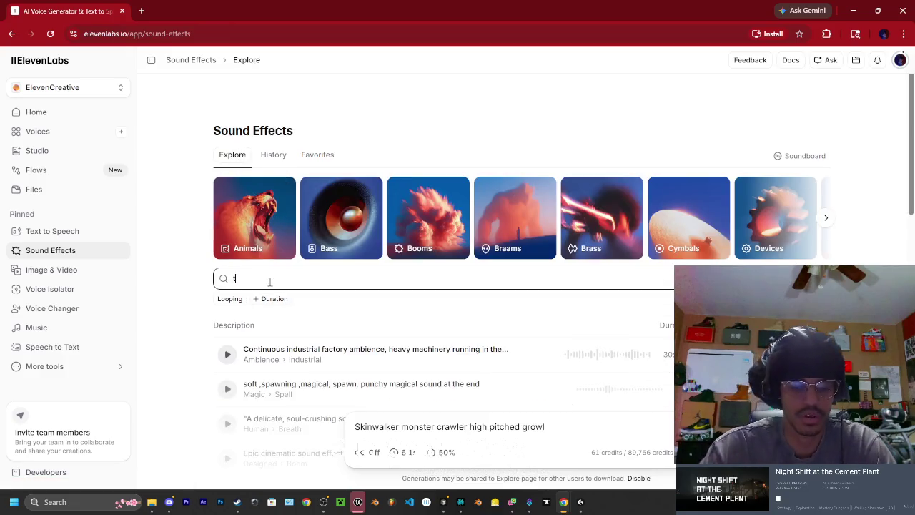
{"action": "type", "text": "ff"}
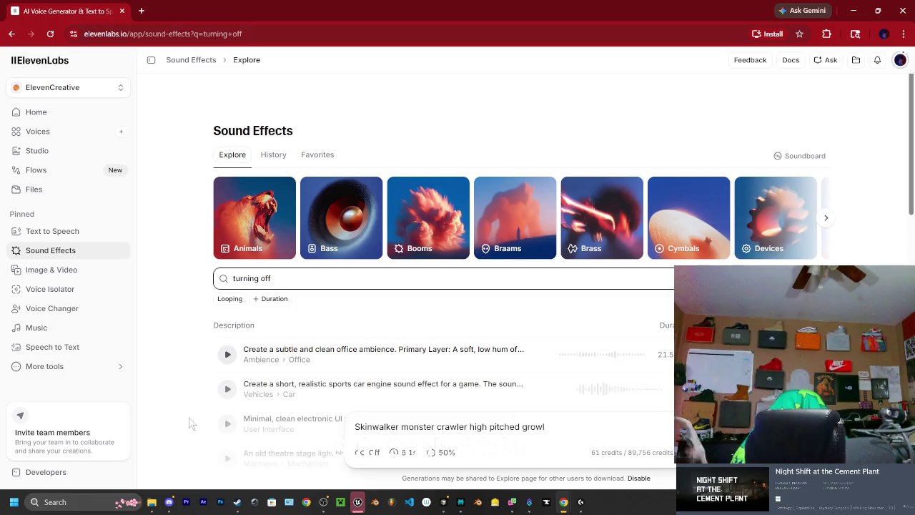
{"action": "left_click", "coordinate": [359, 505]}
Browse the Content Drawer to Sound > SFX > FeedbackSFX
{"action": "left_click", "coordinate": [45, 481]}
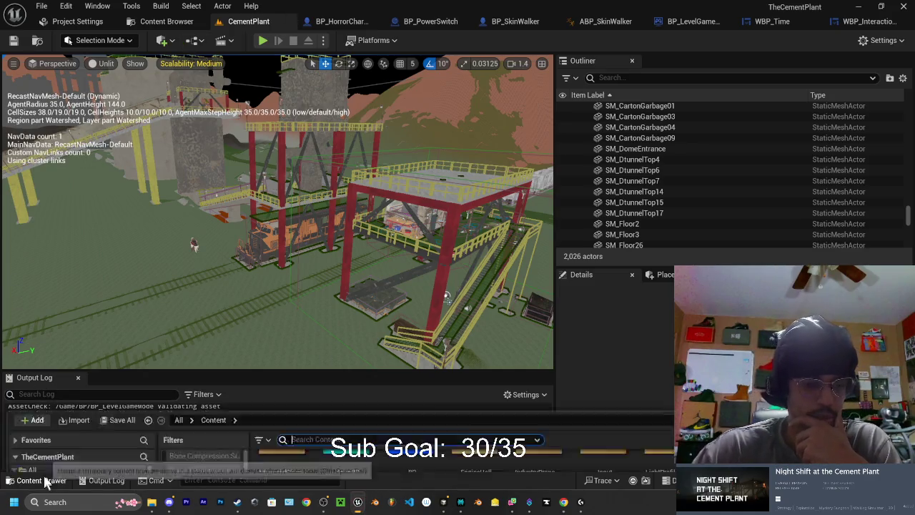
{"action": "scroll", "coordinate": [64, 407], "scroll_direction": "down", "scroll_amount": 3}
{"action": "left_click", "coordinate": [50, 397]}
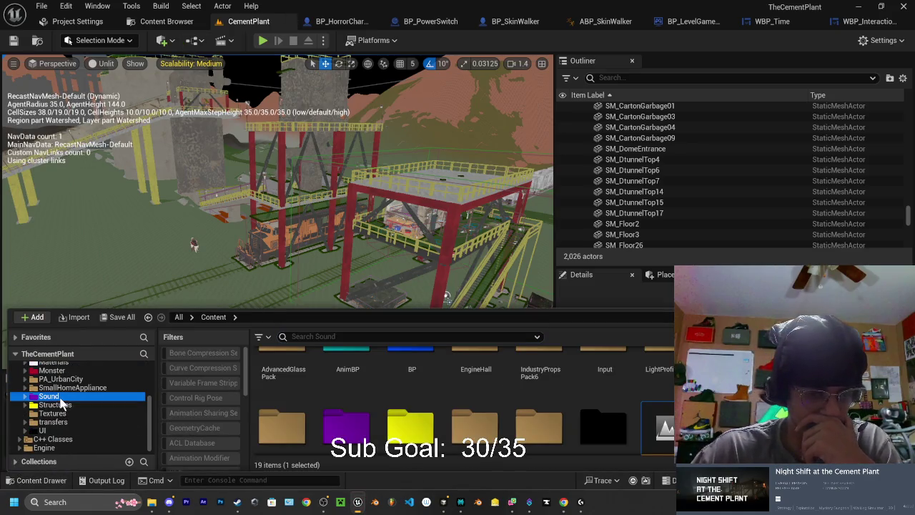
{"action": "scroll", "coordinate": [303, 427], "scroll_direction": "down", "scroll_amount": 1}
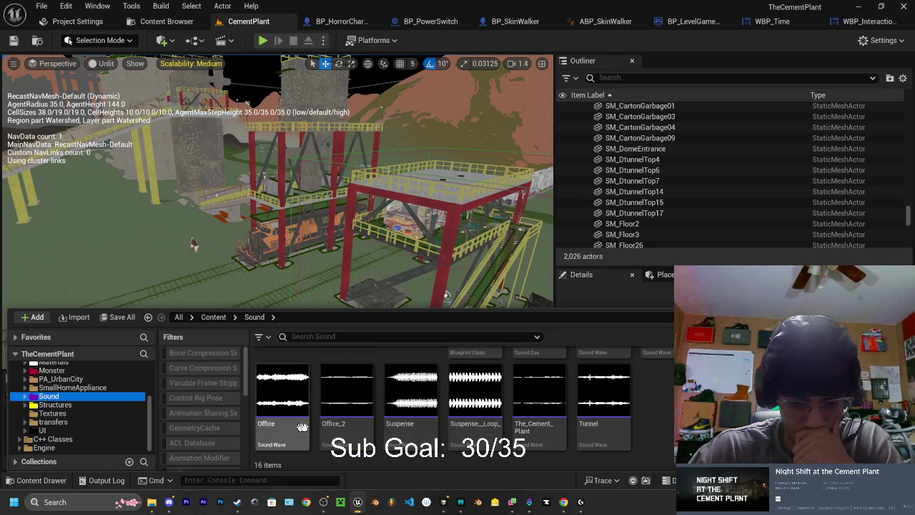
{"action": "scroll", "coordinate": [630, 436], "scroll_direction": "up", "scroll_amount": 1}
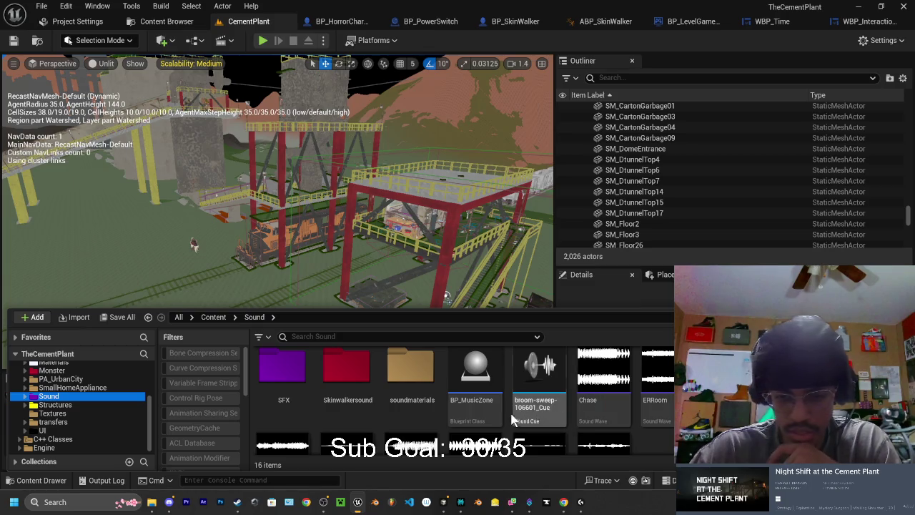
{"action": "scroll", "coordinate": [475, 386], "scroll_direction": "up", "scroll_amount": 1}
{"action": "double_click", "coordinate": [355, 392]}
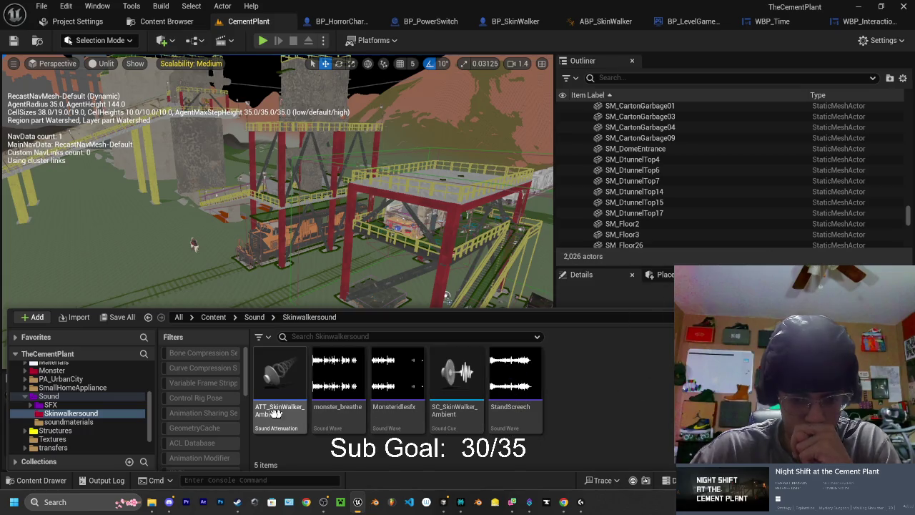
{"action": "left_click", "coordinate": [51, 405]}
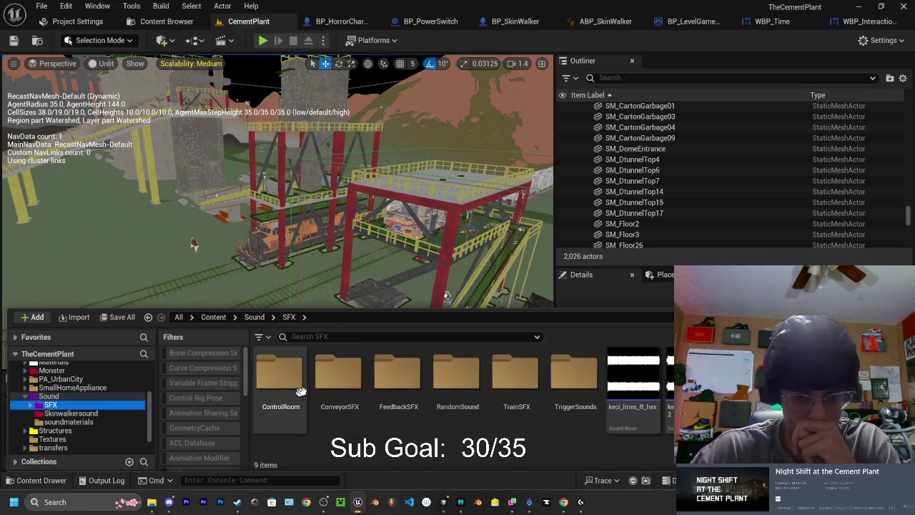
{"action": "left_click", "coordinate": [55, 398]}
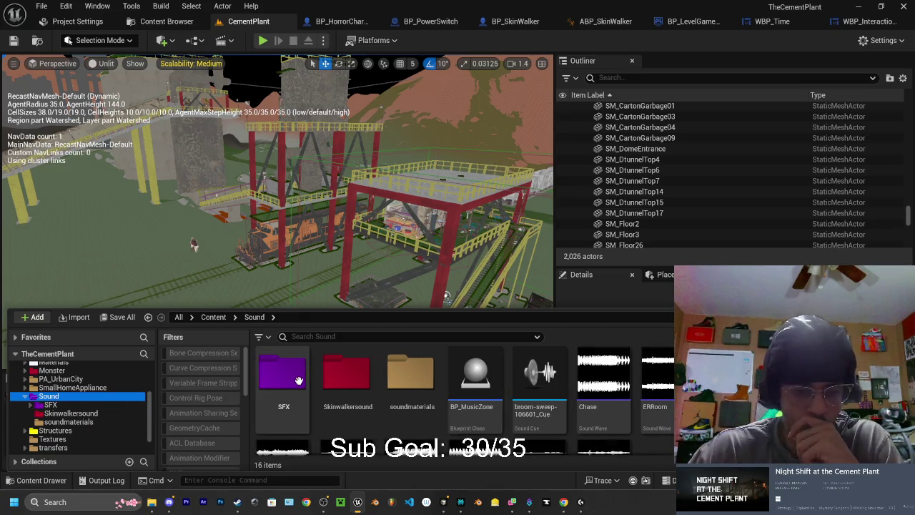
{"action": "left_click", "coordinate": [52, 405]}
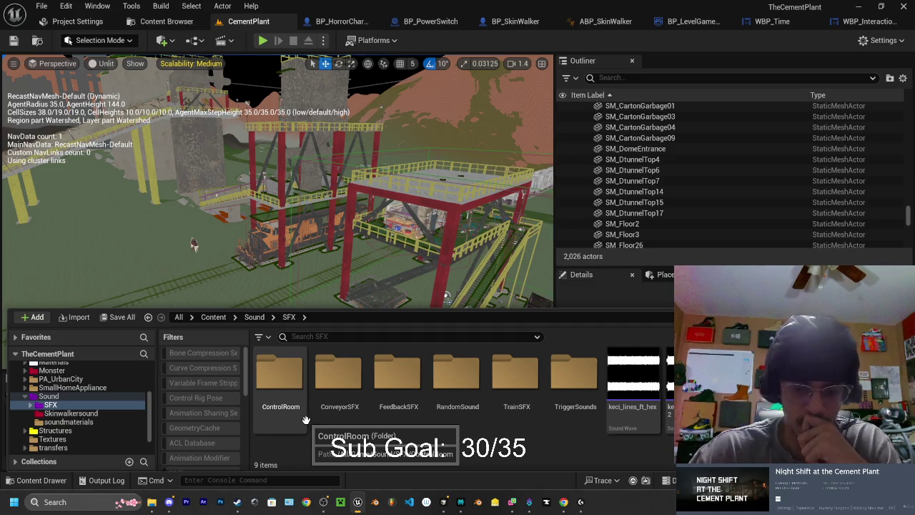
{"action": "double_click", "coordinate": [421, 399]}
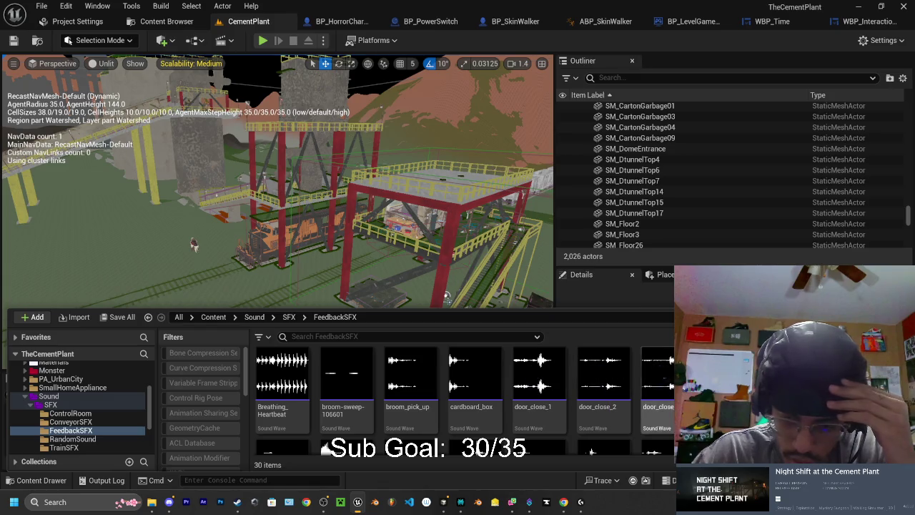
Preview the PowerOutage and sit_in_chair sound waves
{"action": "scroll", "coordinate": [465, 400], "scroll_direction": "down", "scroll_amount": 1}
{"action": "scroll", "coordinate": [604, 401], "scroll_direction": "down", "scroll_amount": 3}
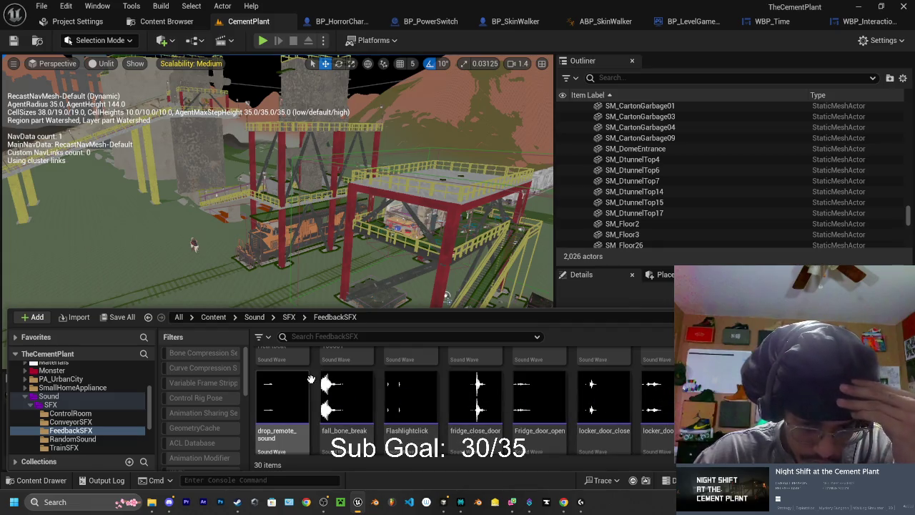
{"action": "scroll", "coordinate": [315, 386], "scroll_direction": "down", "scroll_amount": 3}
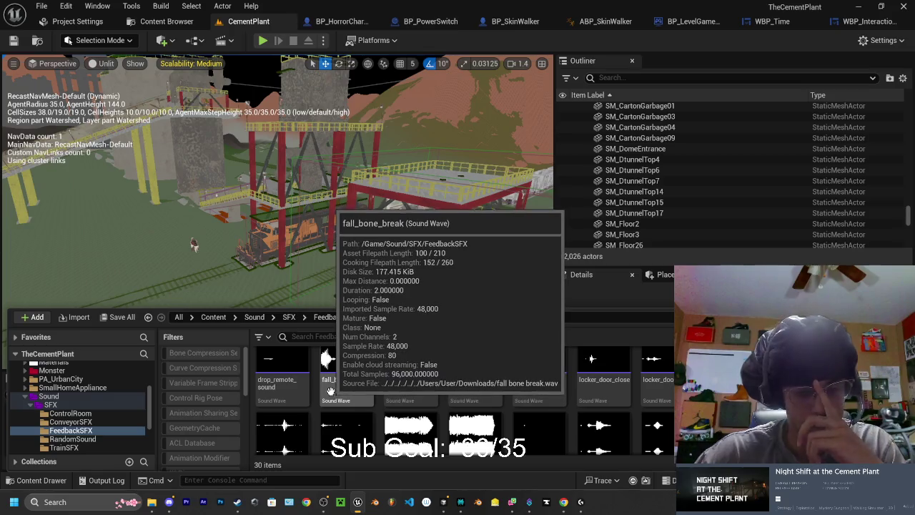
{"action": "scroll", "coordinate": [344, 379], "scroll_direction": "down", "scroll_amount": 3}
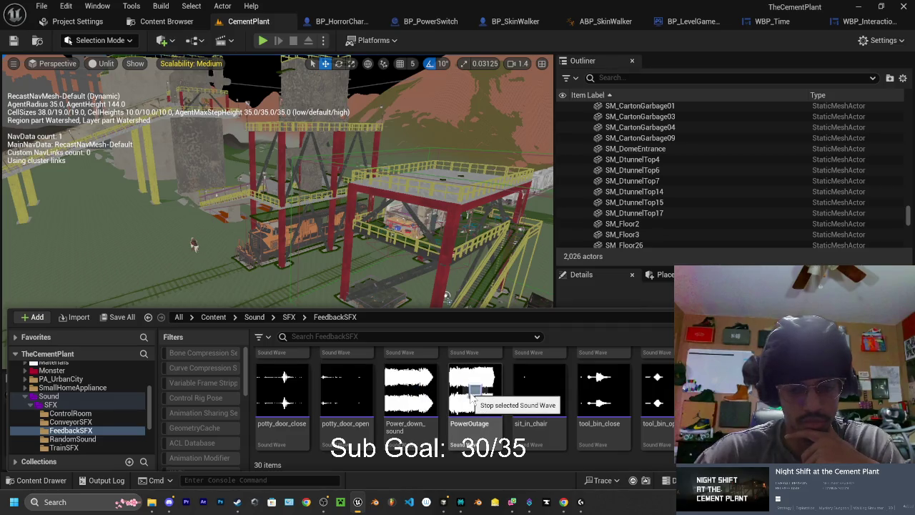
{"action": "left_click", "coordinate": [472, 392]}
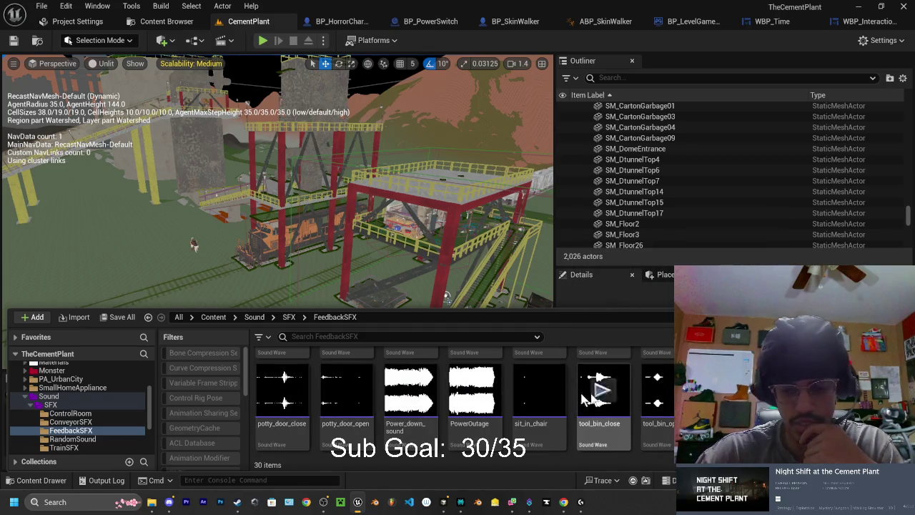
{"action": "left_click", "coordinate": [539, 390]}
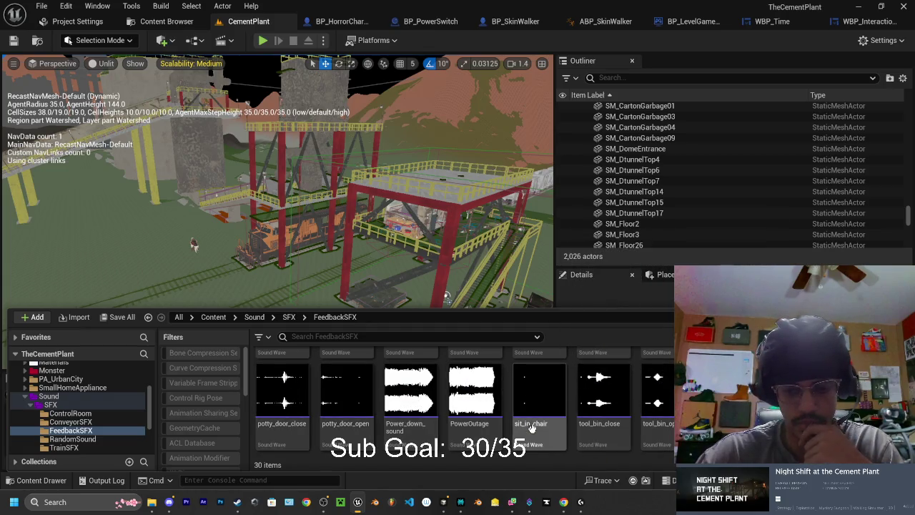
Set sit_in_chair's Volume to 10.0, save it, and close its editor
{"action": "double_click", "coordinate": [539, 393]}
{"action": "left_click", "coordinate": [401, 226]}
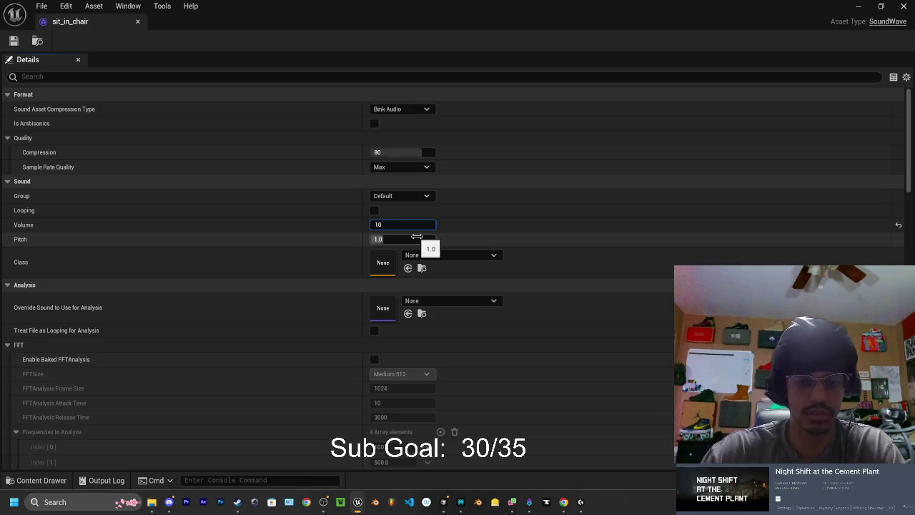
{"action": "left_click", "coordinate": [13, 41]}
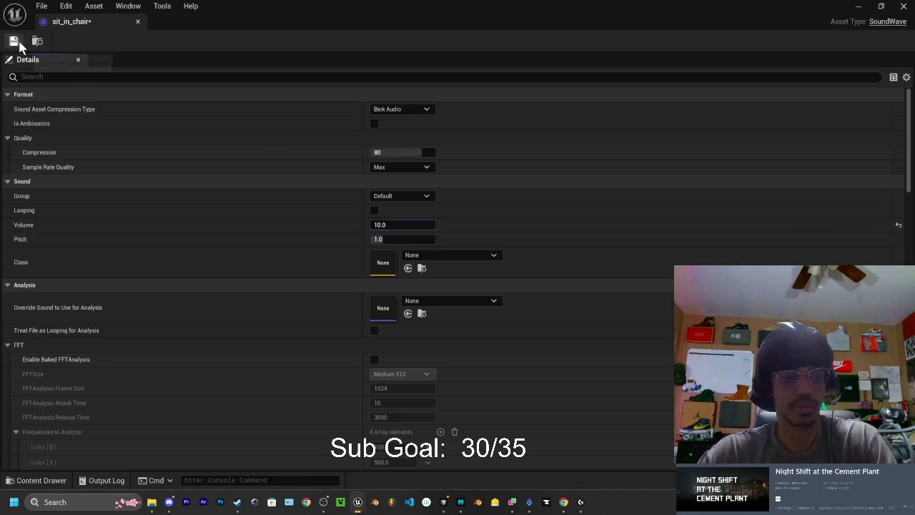
{"action": "left_click", "coordinate": [138, 22]}
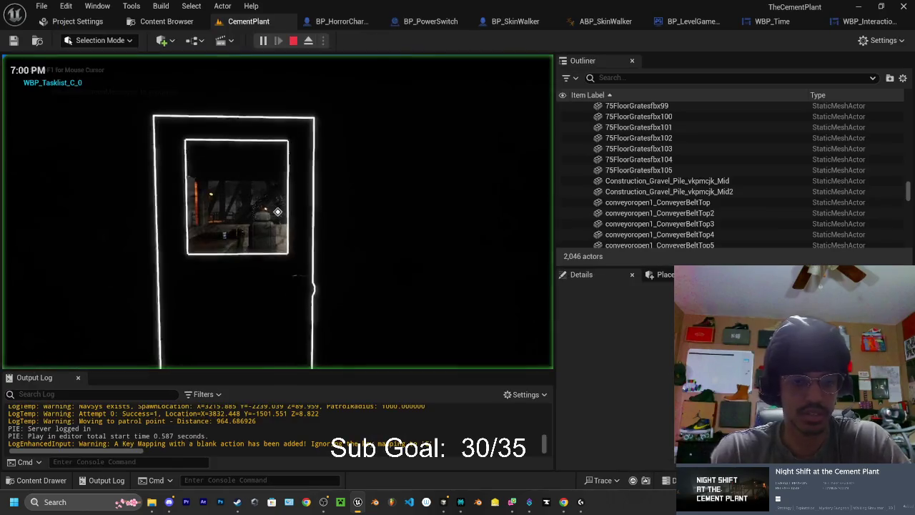
Walk to the office chair and sit and stand repeatedly to hear the louder sound, then stop the playtest
{"action": "key", "text": "w"}
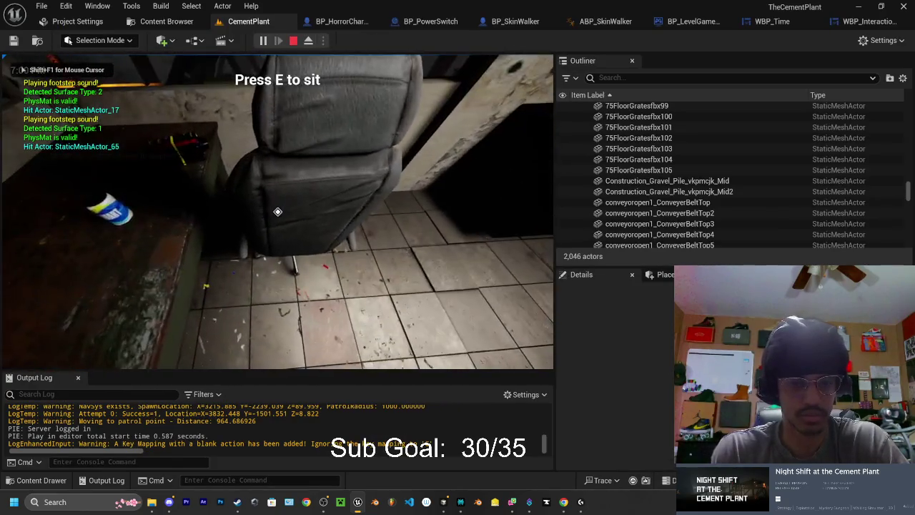
{"action": "key", "text": "e"}
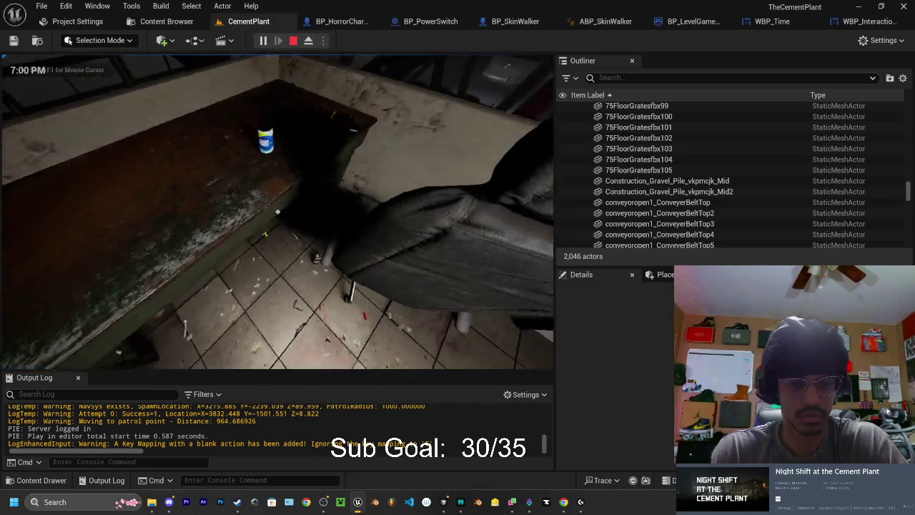
{"action": "key", "text": "e"}
{"action": "key", "text": "e"}
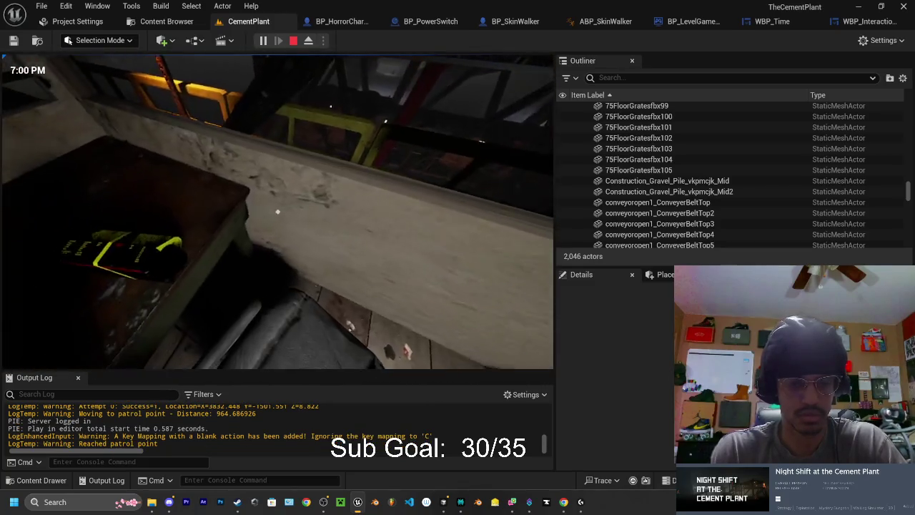
{"action": "key", "text": "e"}
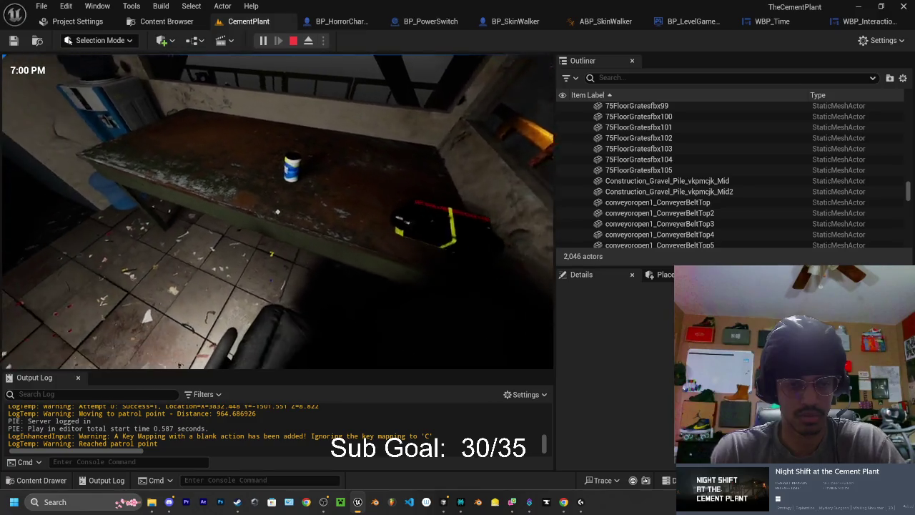
{"action": "key", "text": "e"}
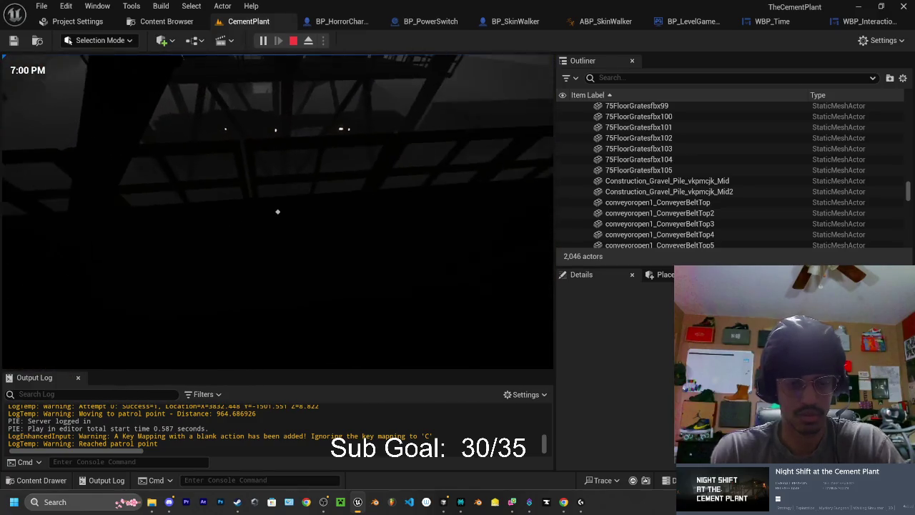
{"action": "key", "text": "Escape"}
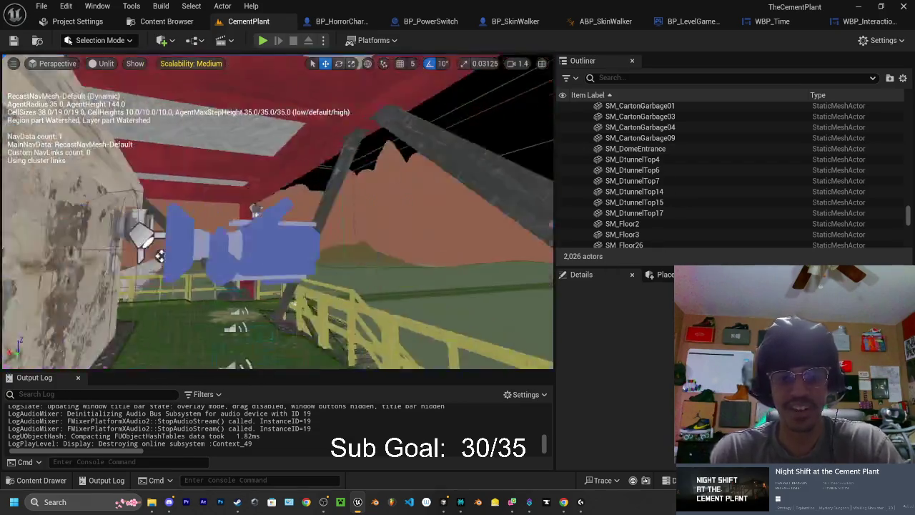
{"action": "mouse_move", "coordinate": [365, 494]}
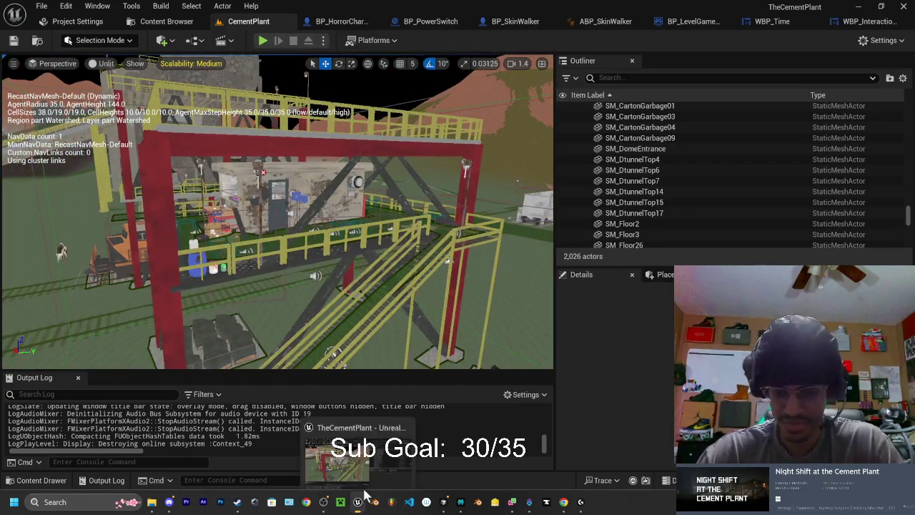
Read the agent's power-switch sound notes in Cursor and build a Live Coding patch for PCMonitor.cpp
{"action": "left_click", "coordinate": [443, 505]}
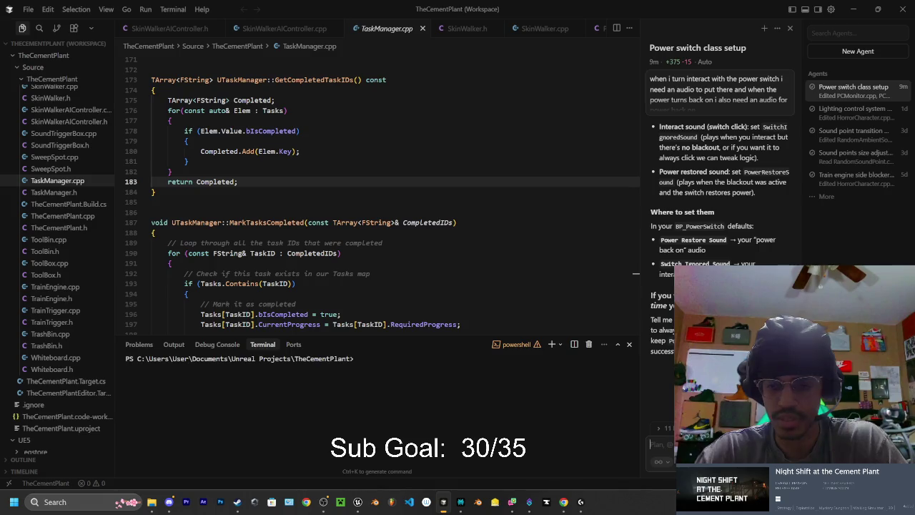
{"action": "scroll", "coordinate": [719, 178], "scroll_direction": "up", "scroll_amount": 2}
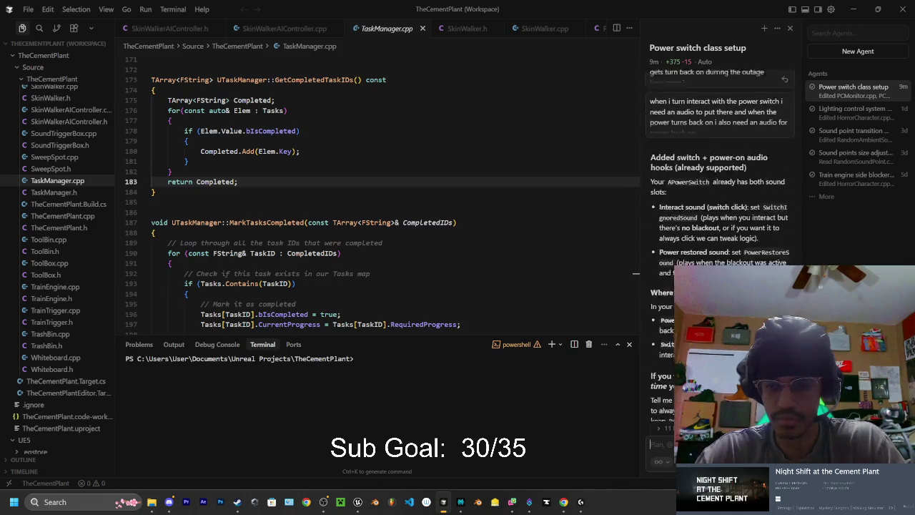
{"action": "scroll", "coordinate": [718, 179], "scroll_direction": "down", "scroll_amount": 1}
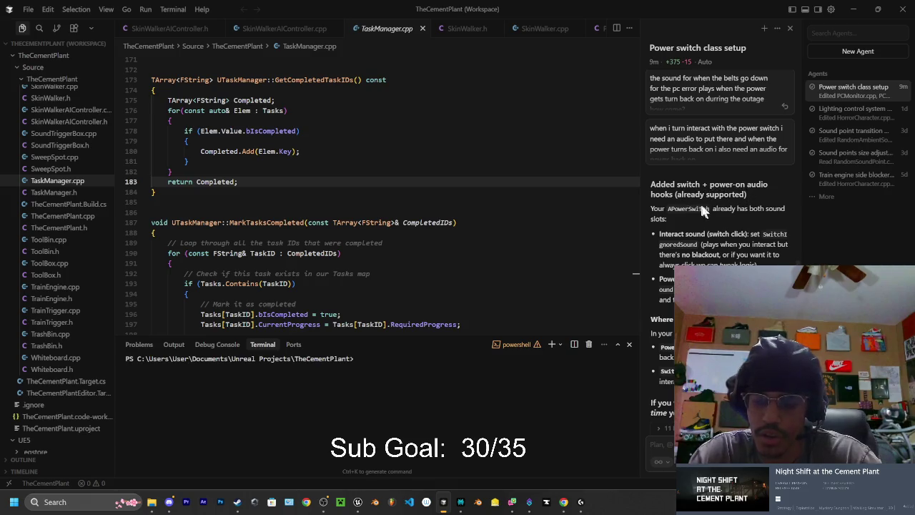
{"action": "scroll", "coordinate": [699, 201], "scroll_direction": "down", "scroll_amount": 3}
{"action": "scroll", "coordinate": [719, 186], "scroll_direction": "down", "scroll_amount": 1}
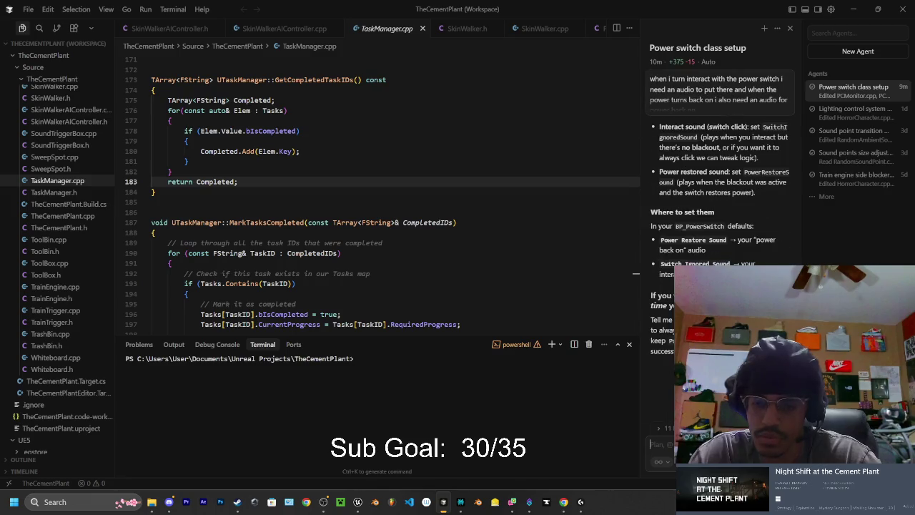
{"action": "key", "text": "ctrl+alt+F11"}
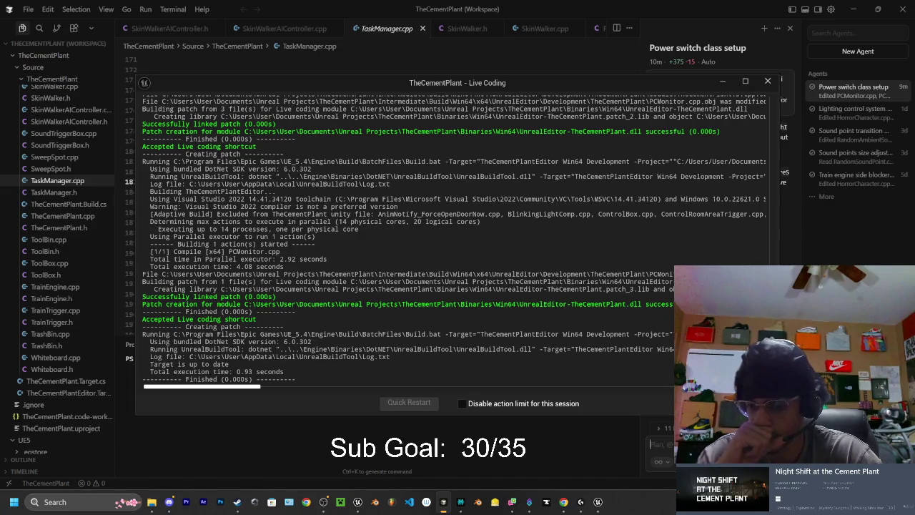
{"action": "left_click", "coordinate": [768, 81]}
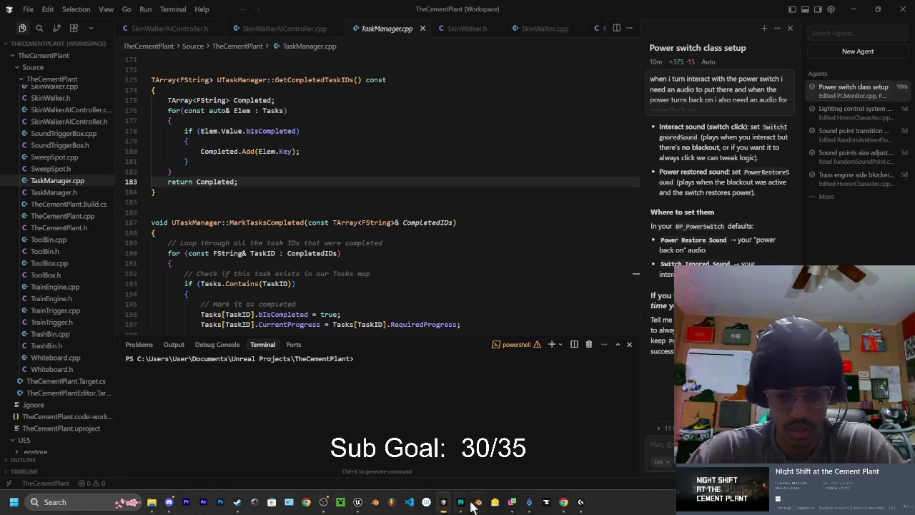
Preview the sports car engine, car engine fading out, turning off machines, car shutting off and flashlight clips
{"action": "mouse_move", "coordinate": [568, 504]}
{"action": "left_click", "coordinate": [593, 450]}
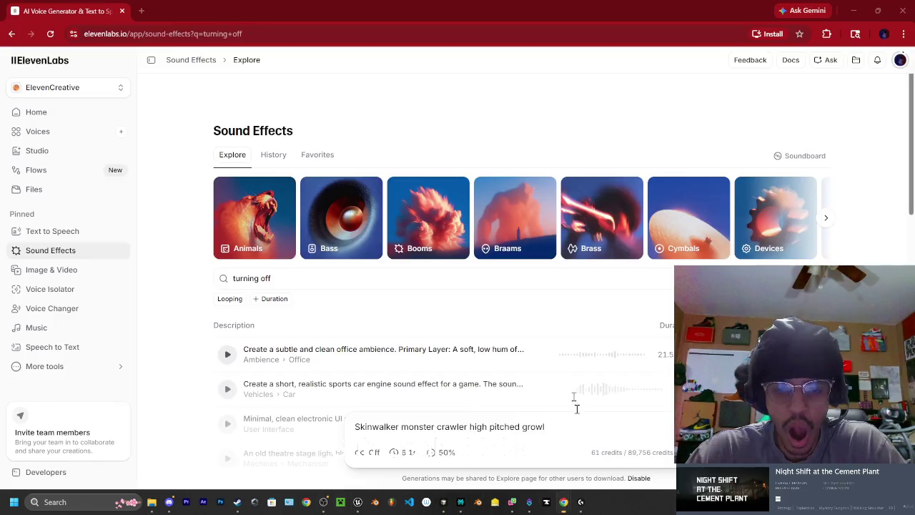
{"action": "scroll", "coordinate": [306, 299], "scroll_direction": "down", "scroll_amount": 2}
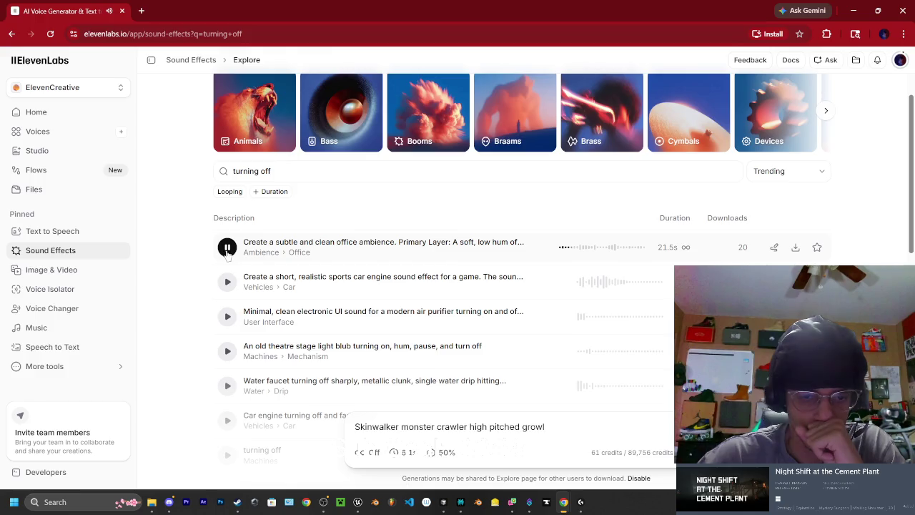
{"action": "left_click", "coordinate": [227, 283]}
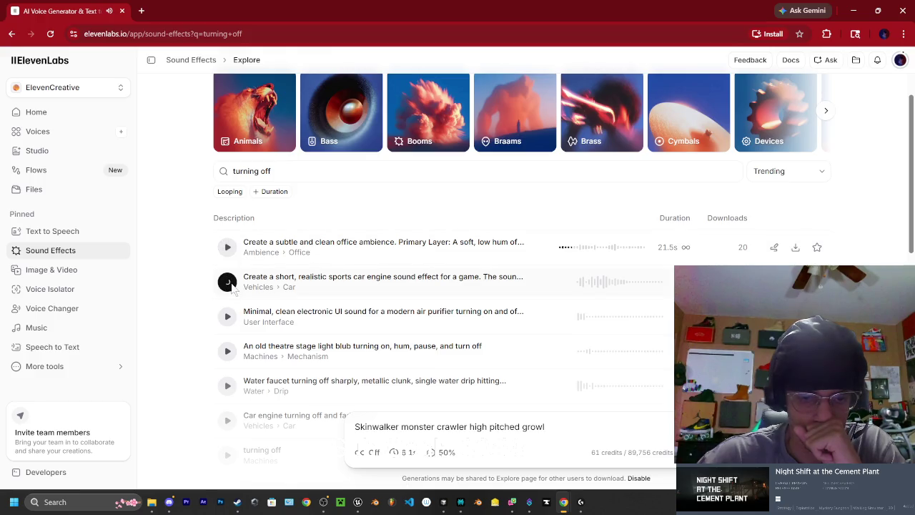
{"action": "scroll", "coordinate": [232, 286], "scroll_direction": "down", "scroll_amount": 1}
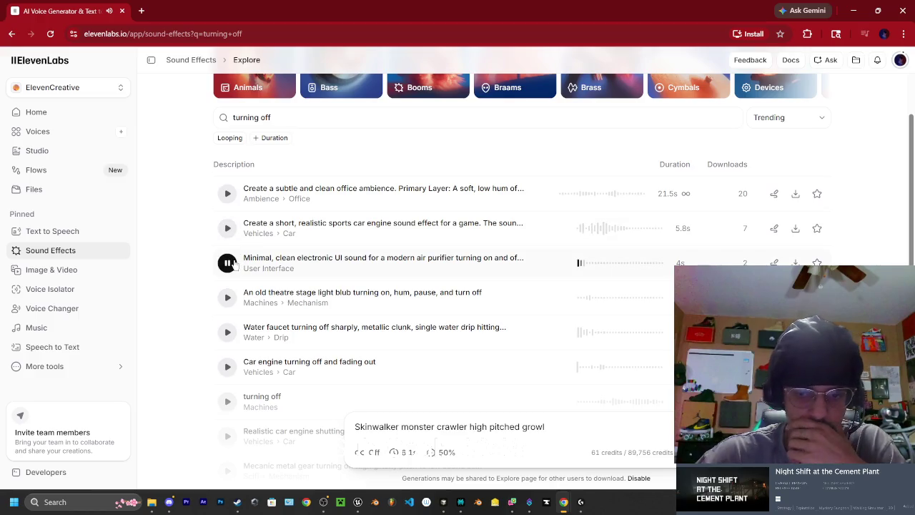
{"action": "scroll", "coordinate": [241, 257], "scroll_direction": "down", "scroll_amount": 1}
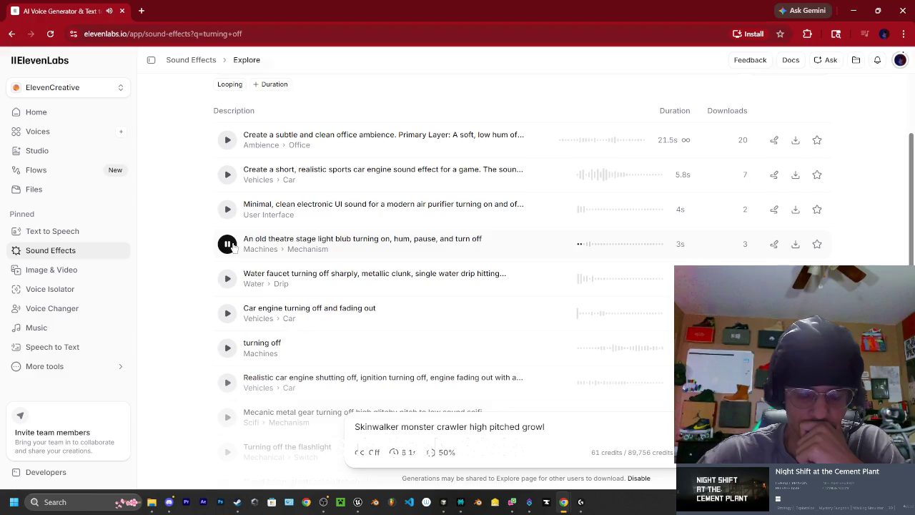
{"action": "scroll", "coordinate": [231, 245], "scroll_direction": "down", "scroll_amount": 1}
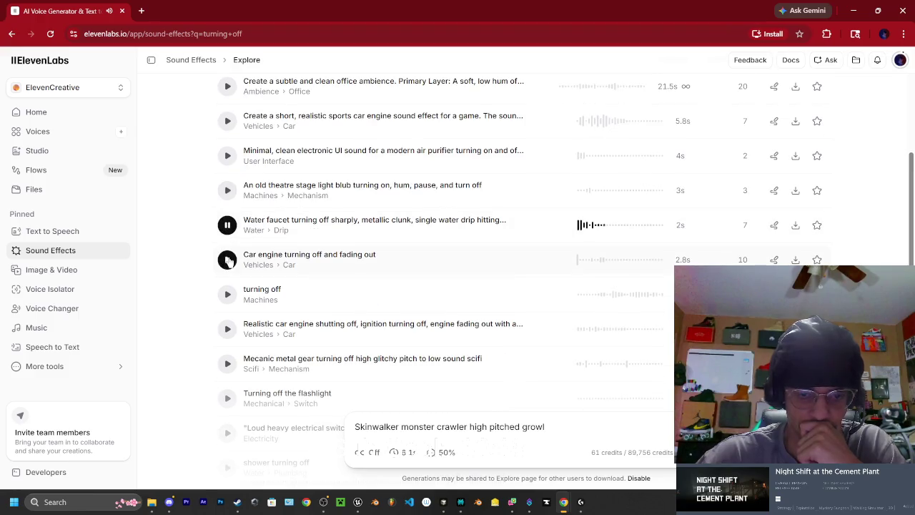
{"action": "left_click", "coordinate": [228, 259]}
{"action": "scroll", "coordinate": [227, 259], "scroll_direction": "down", "scroll_amount": 1}
{"action": "left_click", "coordinate": [226, 237]}
{"action": "scroll", "coordinate": [226, 236], "scroll_direction": "down", "scroll_amount": 1}
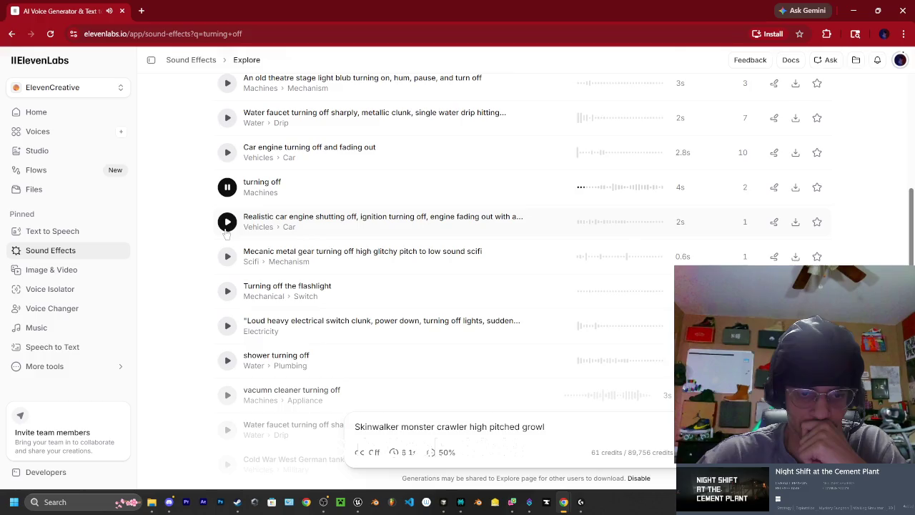
{"action": "left_click", "coordinate": [227, 227]}
{"action": "scroll", "coordinate": [227, 222], "scroll_direction": "down", "scroll_amount": 1}
{"action": "scroll", "coordinate": [226, 209], "scroll_direction": "down", "scroll_amount": 1}
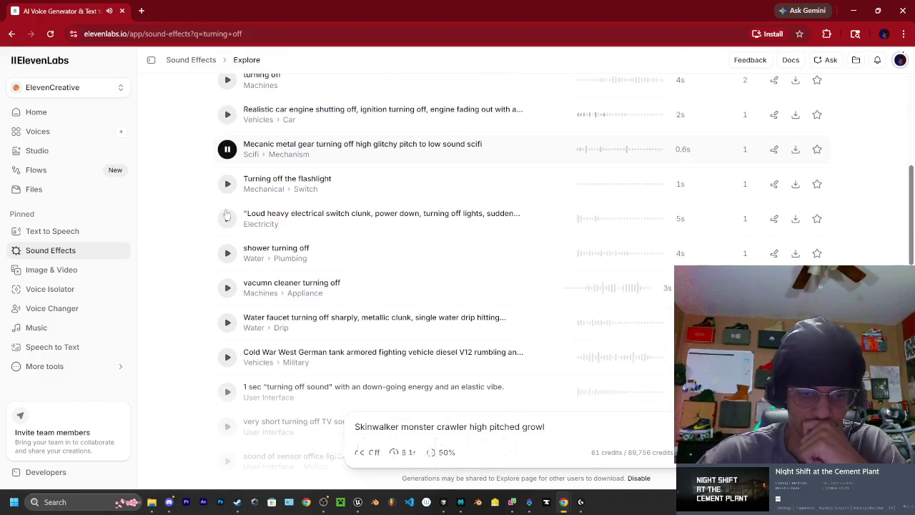
{"action": "left_click", "coordinate": [228, 186]}
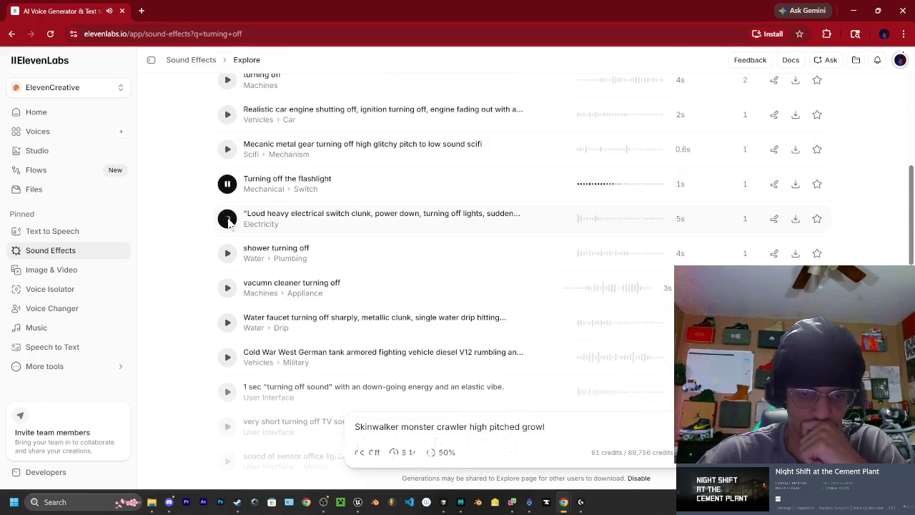
Preview the electrical switch clunk, shower, vacuum, faucet, tank, short TV and office-lights turning off clips
{"action": "left_click", "coordinate": [227, 219]}
{"action": "scroll", "coordinate": [226, 214], "scroll_direction": "down", "scroll_amount": 1}
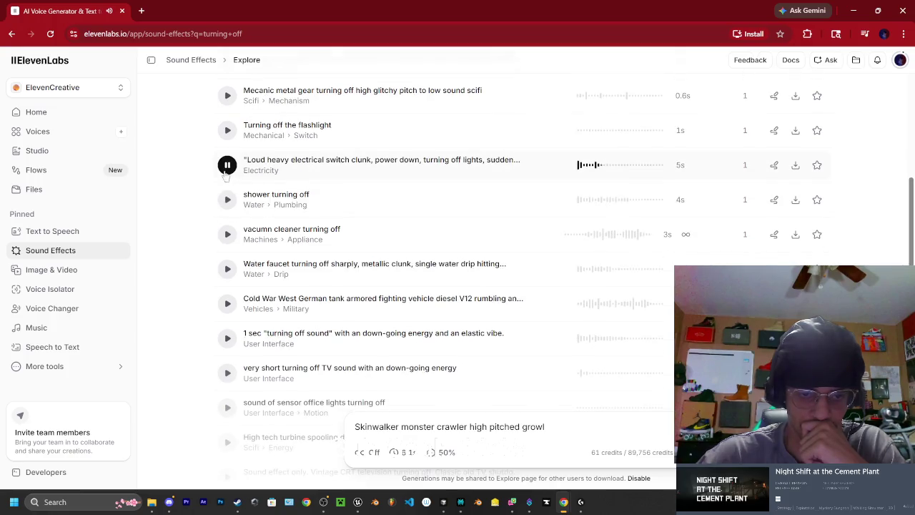
{"action": "left_click", "coordinate": [225, 173]}
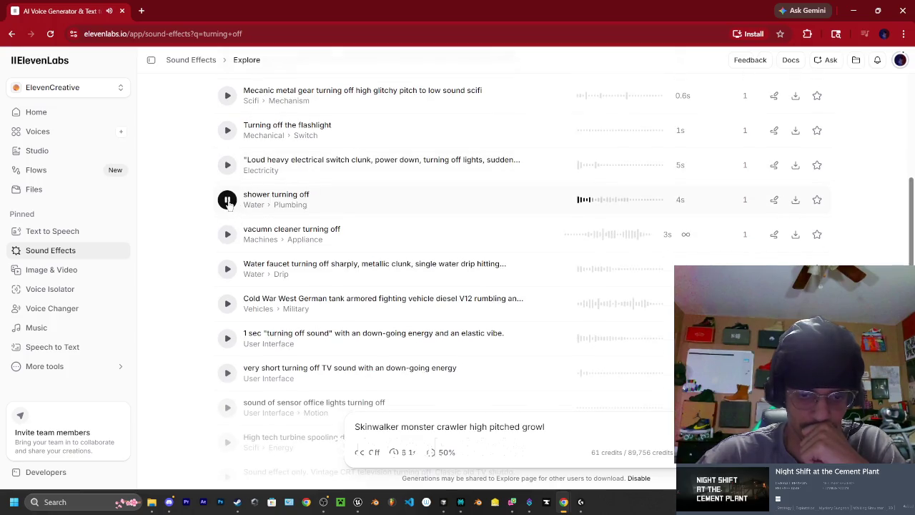
{"action": "left_click", "coordinate": [226, 234]}
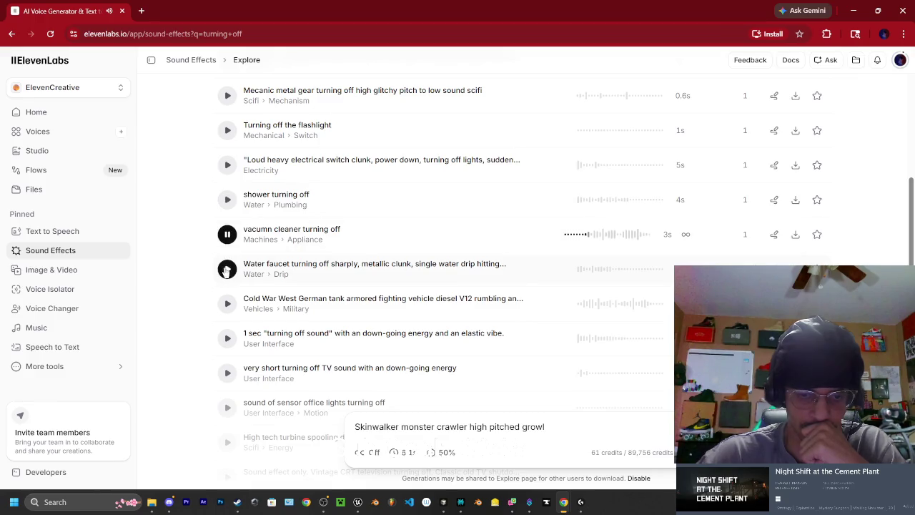
{"action": "left_click", "coordinate": [228, 268]}
{"action": "scroll", "coordinate": [228, 241], "scroll_direction": "down", "scroll_amount": 1}
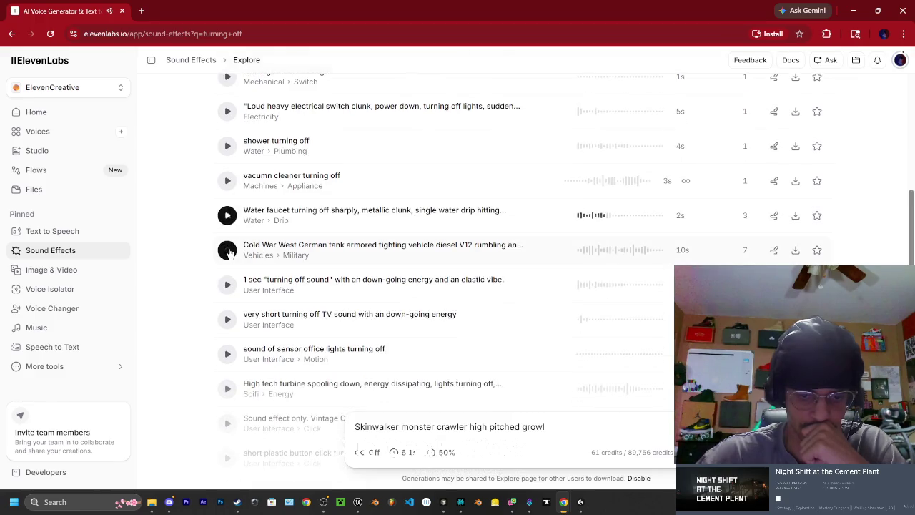
{"action": "left_click", "coordinate": [227, 250]}
{"action": "scroll", "coordinate": [227, 250], "scroll_direction": "down", "scroll_amount": 1}
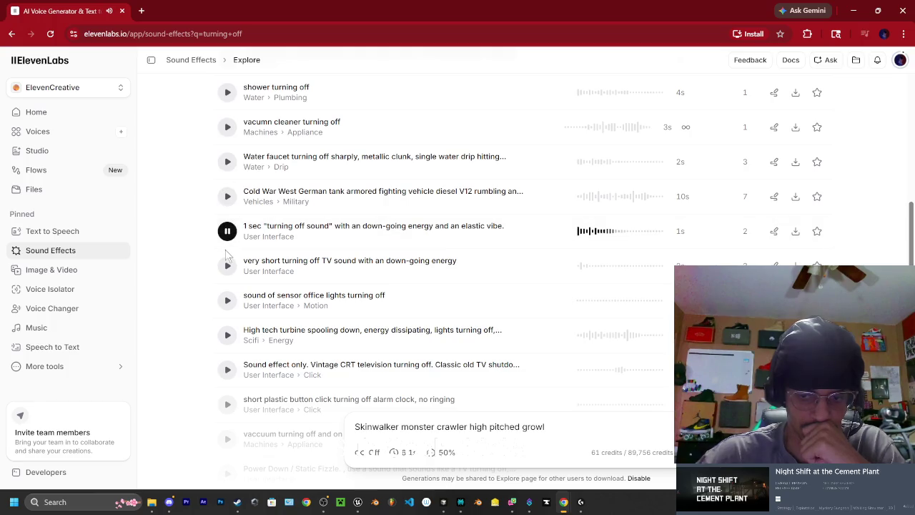
{"action": "left_click", "coordinate": [228, 266]}
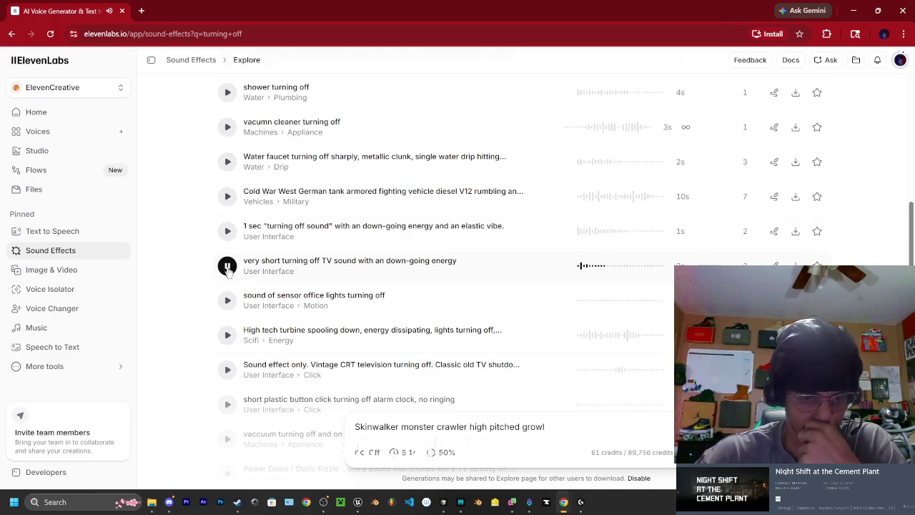
{"action": "left_click", "coordinate": [228, 299]}
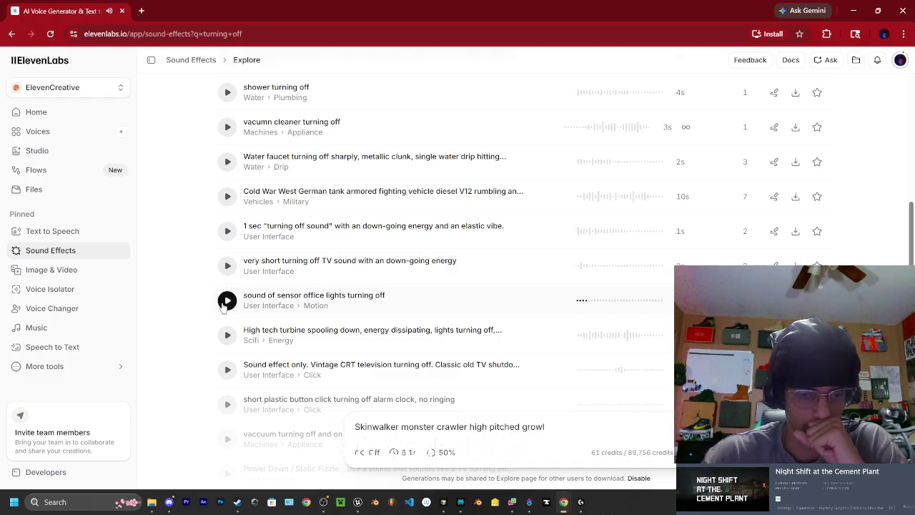
{"action": "scroll", "coordinate": [232, 287], "scroll_direction": "down", "scroll_amount": 1}
{"action": "scroll", "coordinate": [257, 292], "scroll_direction": "up", "scroll_amount": 15}
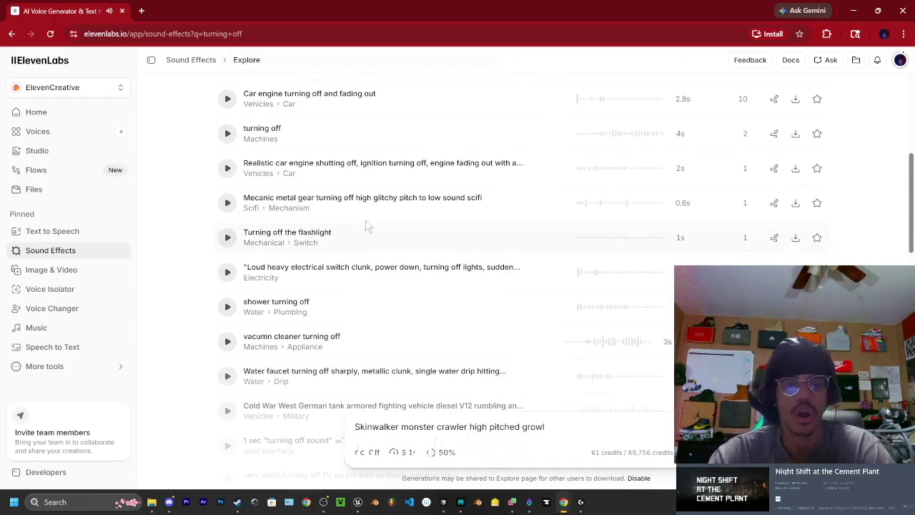
{"action": "left_click", "coordinate": [290, 276]}
Search 'windows error sound' and preview the Windows, XP, Windows 95 and Camera Flash error clips
{"action": "left_click_drag", "start_coordinate": [290, 276], "coordinate": [220, 276]}
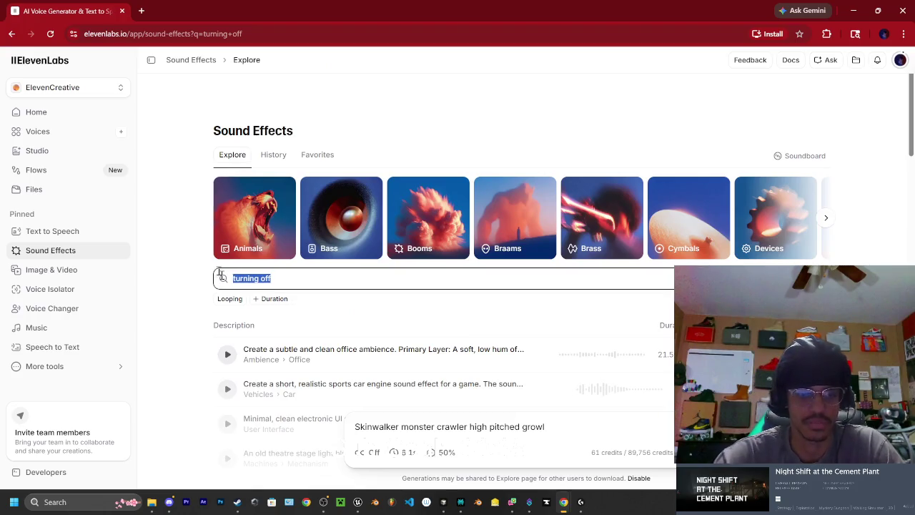
{"action": "type", "text": "windows error sound"}
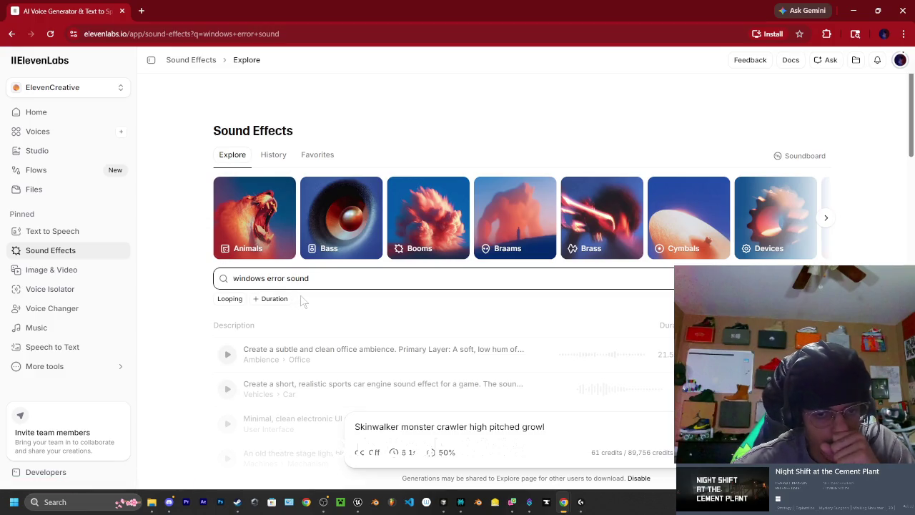
{"action": "left_click", "coordinate": [228, 357]}
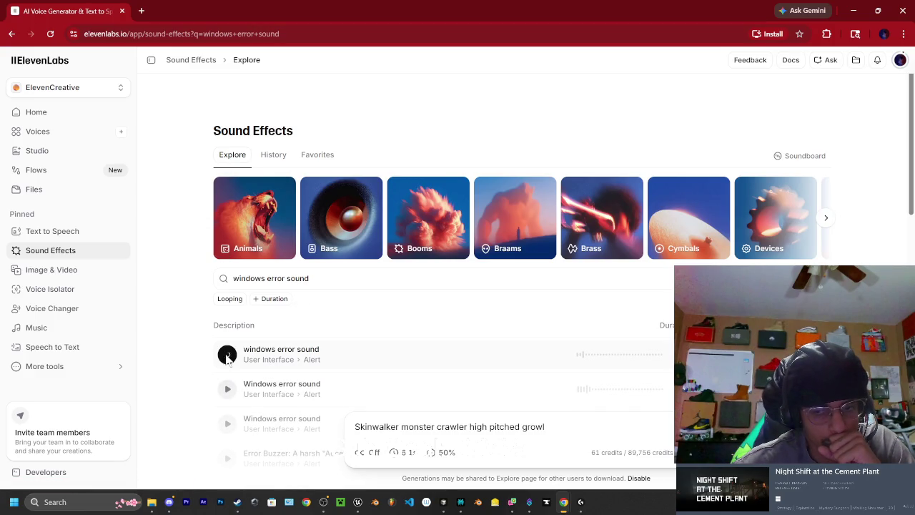
{"action": "scroll", "coordinate": [227, 358], "scroll_direction": "down", "scroll_amount": 3}
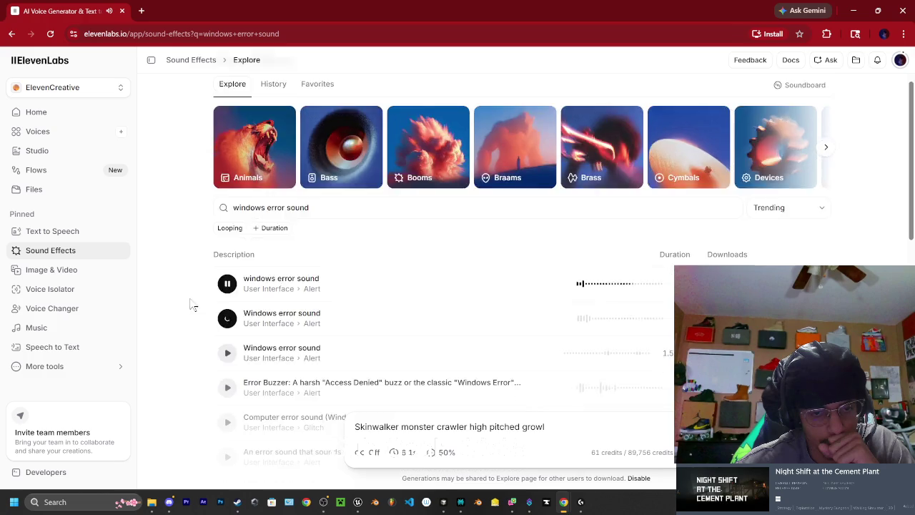
{"action": "left_click", "coordinate": [227, 263]}
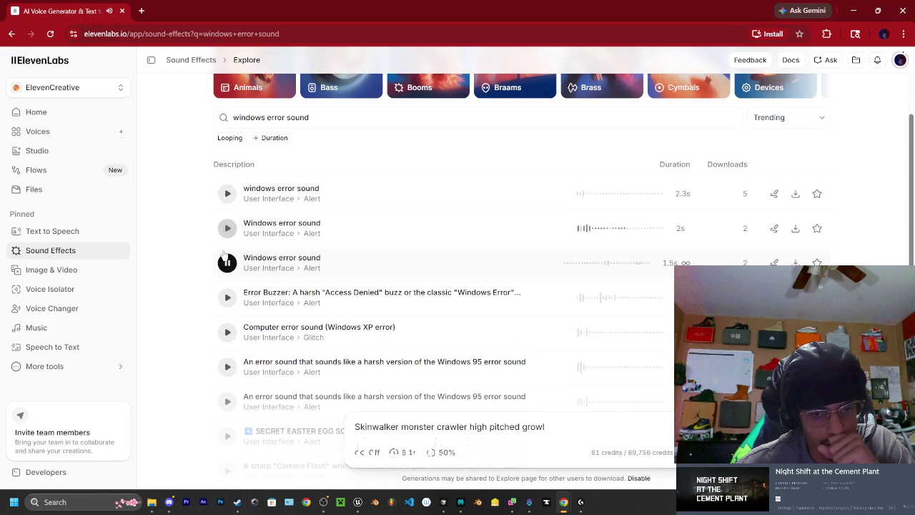
{"action": "scroll", "coordinate": [230, 304], "scroll_direction": "down", "scroll_amount": 1}
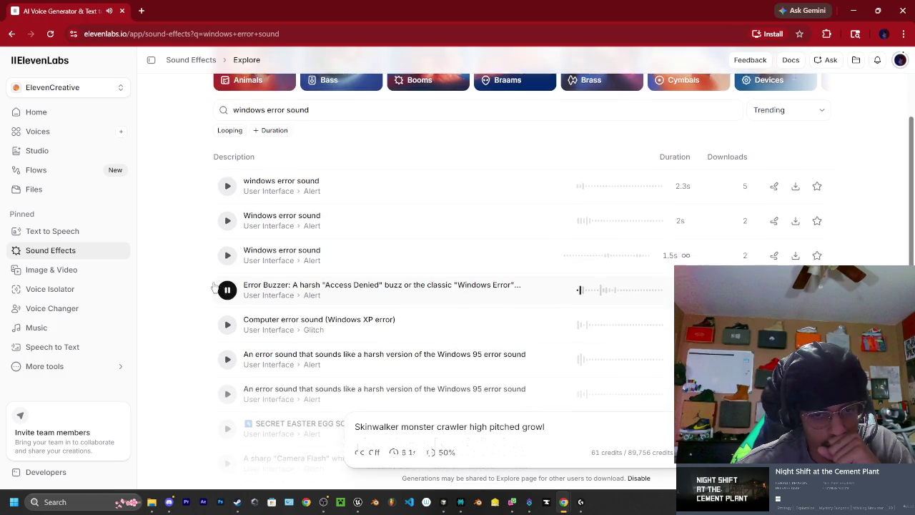
{"action": "left_click", "coordinate": [229, 279]}
{"action": "scroll", "coordinate": [231, 278], "scroll_direction": "down", "scroll_amount": 1}
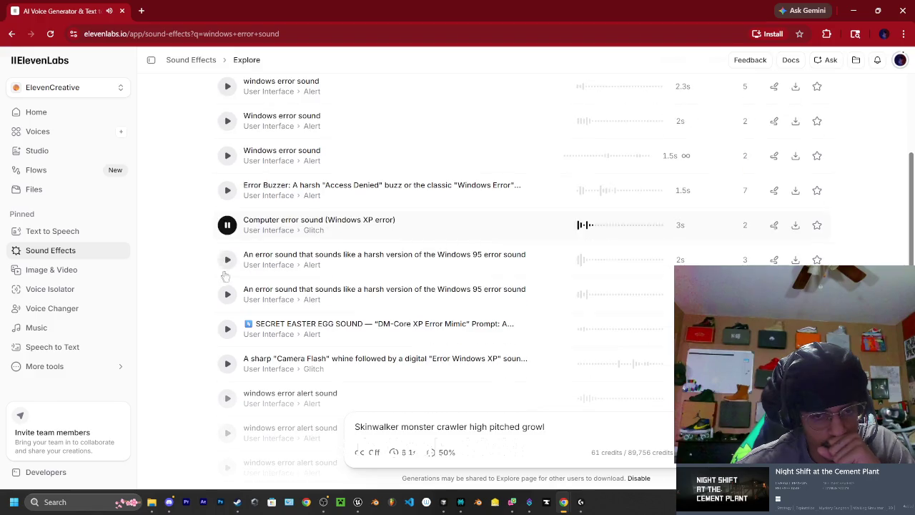
{"action": "left_click", "coordinate": [227, 259]}
{"action": "scroll", "coordinate": [223, 258], "scroll_direction": "down", "scroll_amount": 1}
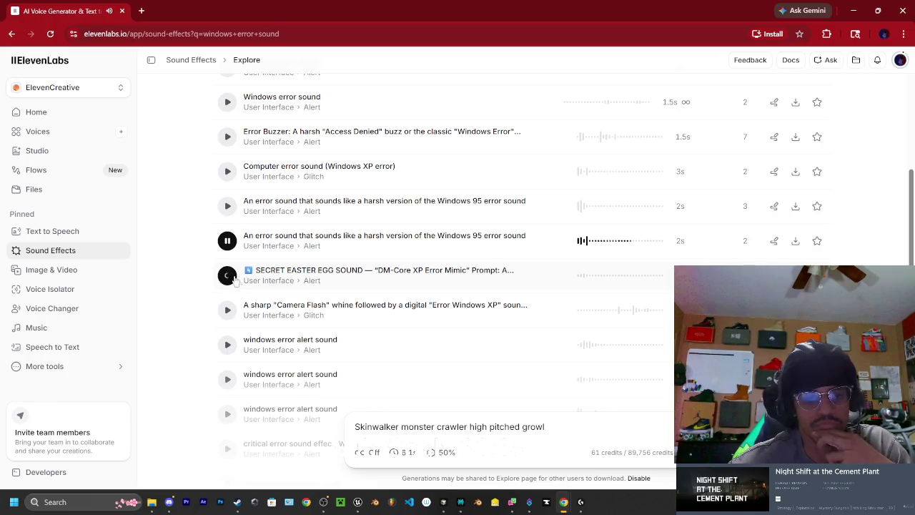
{"action": "left_click", "coordinate": [227, 308]}
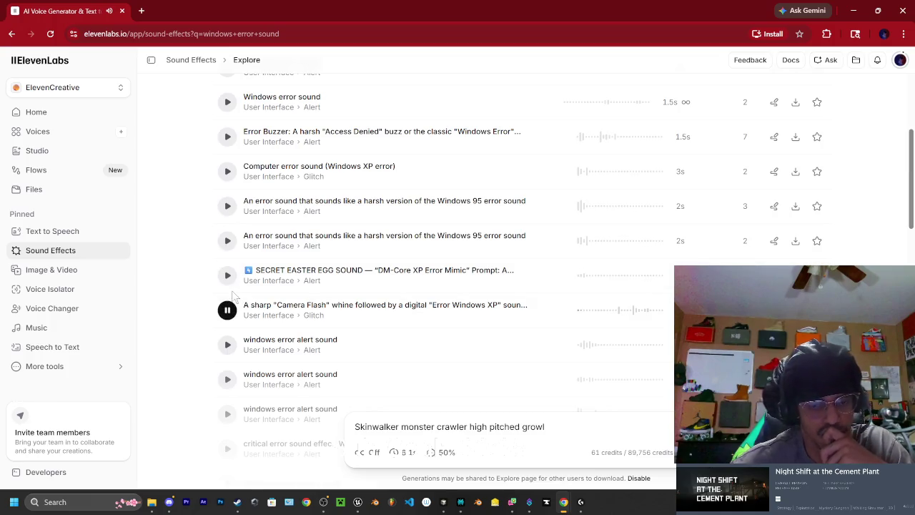
Replay the first three Windows error sound results to compare them
{"action": "scroll", "coordinate": [229, 300], "scroll_direction": "up", "scroll_amount": 2}
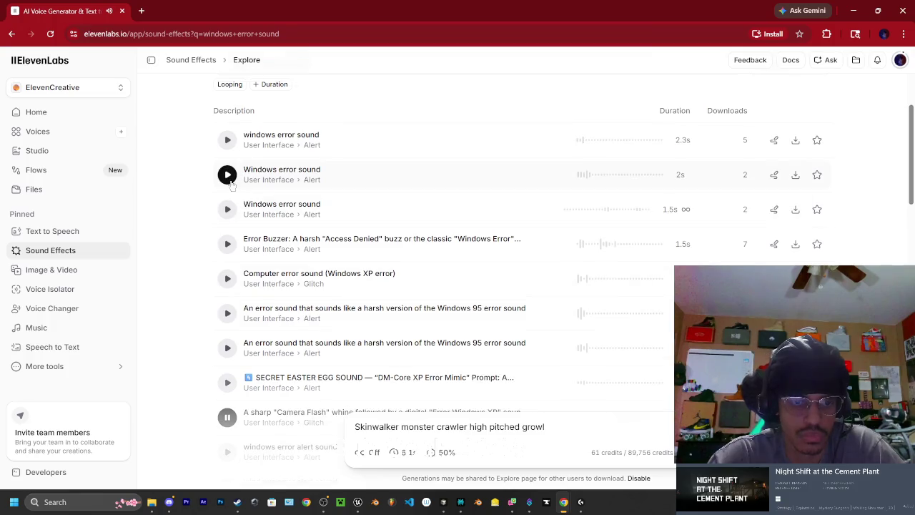
{"action": "left_click", "coordinate": [228, 175]}
{"action": "left_click", "coordinate": [228, 141]}
{"action": "left_click", "coordinate": [227, 174]}
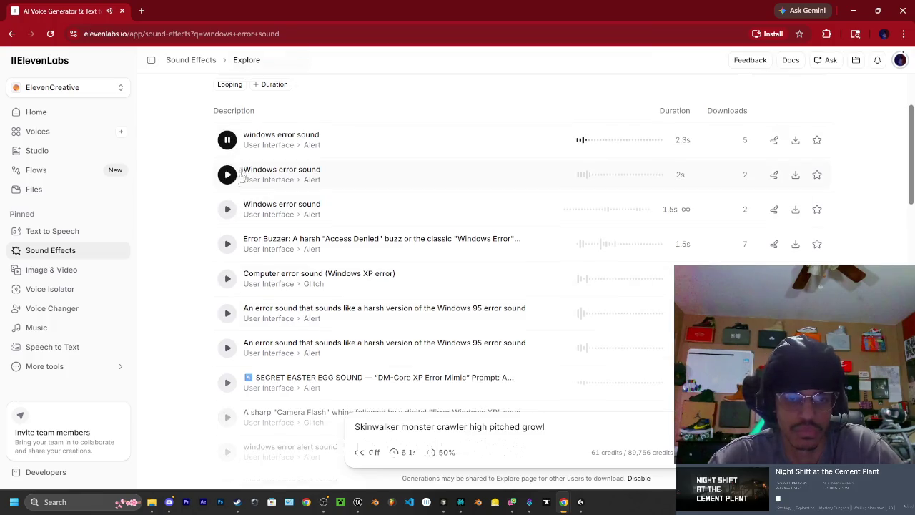
{"action": "left_click", "coordinate": [228, 209]}
{"action": "left_click", "coordinate": [228, 174]}
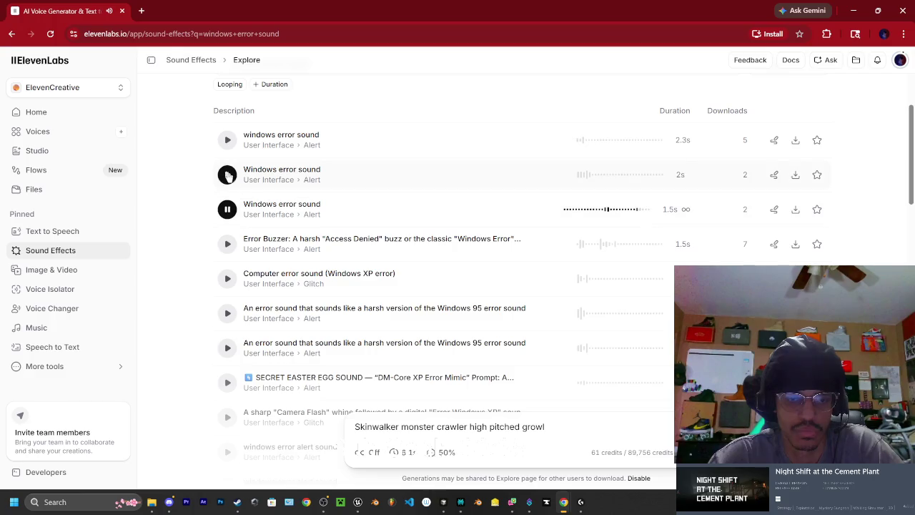
{"action": "scroll", "coordinate": [232, 207], "scroll_direction": "up", "scroll_amount": 2}
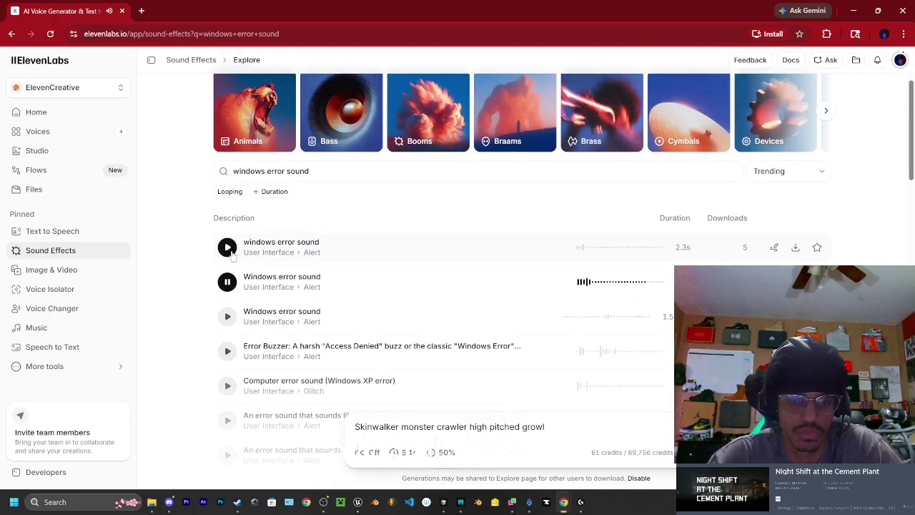
{"action": "left_click", "coordinate": [228, 248]}
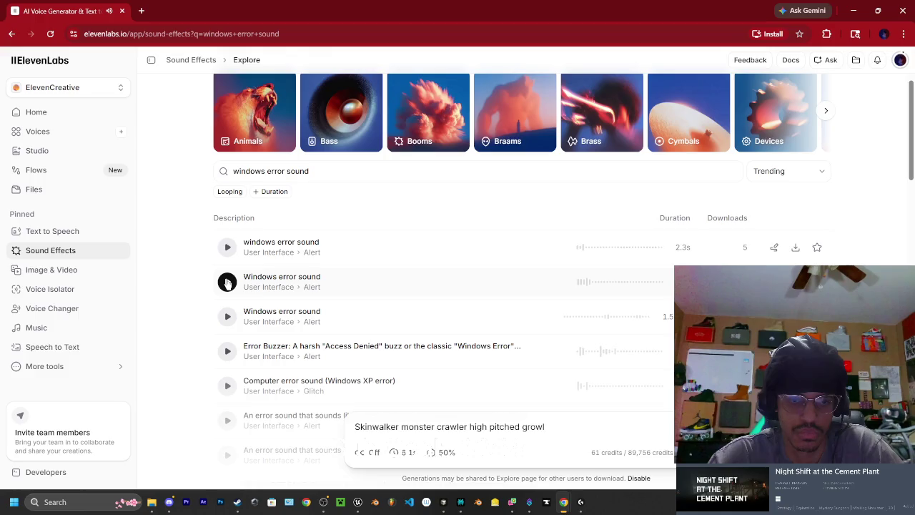
{"action": "left_click", "coordinate": [301, 176]}
Search 'pc error sound' and preview the 80's PC error, Steam-like UI error and classic PC system error clips
{"action": "key", "text": "ctrl+a"}
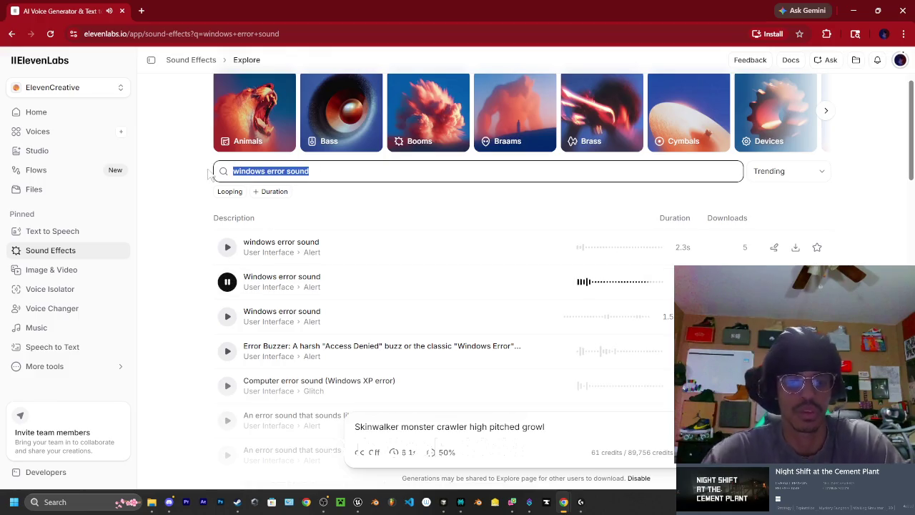
{"action": "type", "text": "pc error sound"}
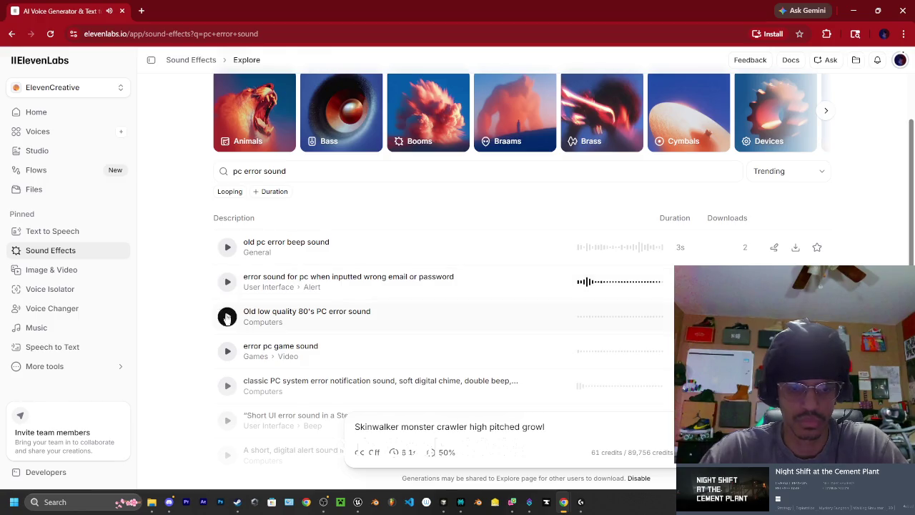
{"action": "left_click", "coordinate": [226, 318]}
{"action": "scroll", "coordinate": [227, 321], "scroll_direction": "down", "scroll_amount": 1}
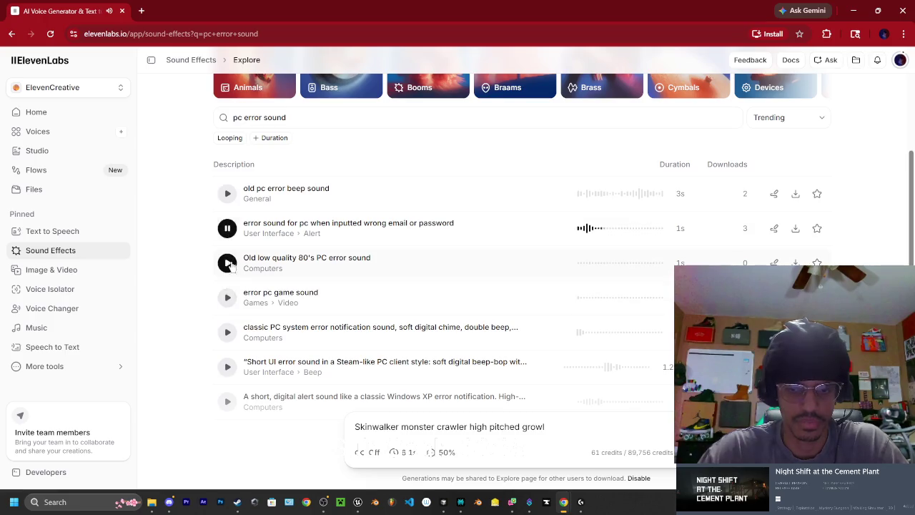
{"action": "scroll", "coordinate": [230, 264], "scroll_direction": "down", "scroll_amount": 1}
{"action": "left_click", "coordinate": [229, 282]}
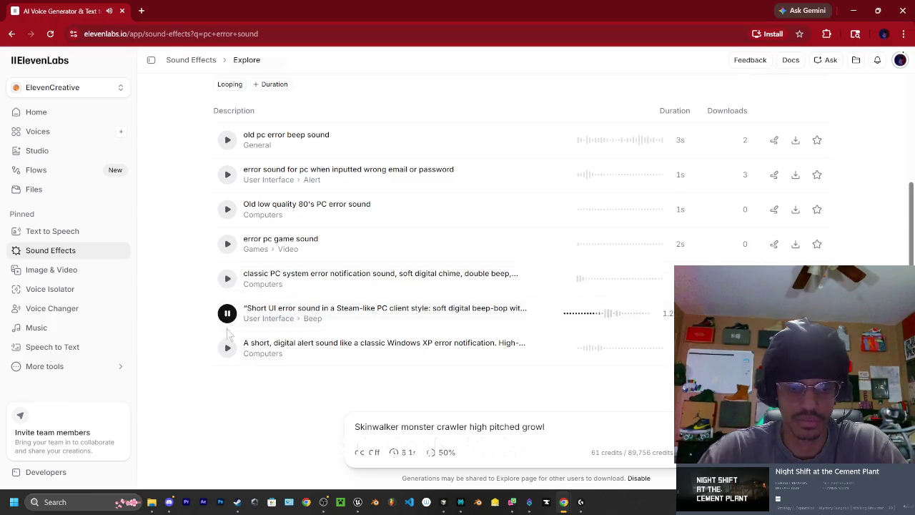
{"action": "left_click", "coordinate": [228, 278]}
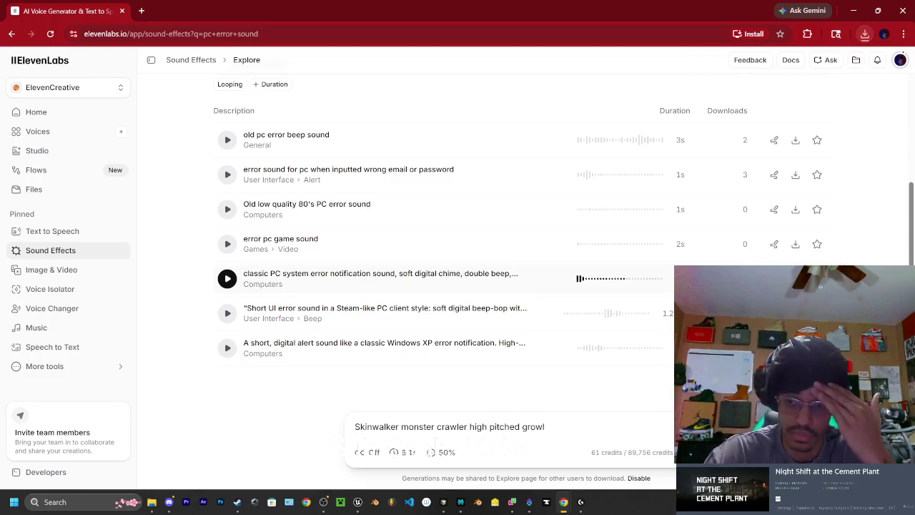
In the Downloads folder, preview the old CRT monitor click file and rename it to pc power down.wav
{"action": "left_click", "coordinate": [855, 12]}
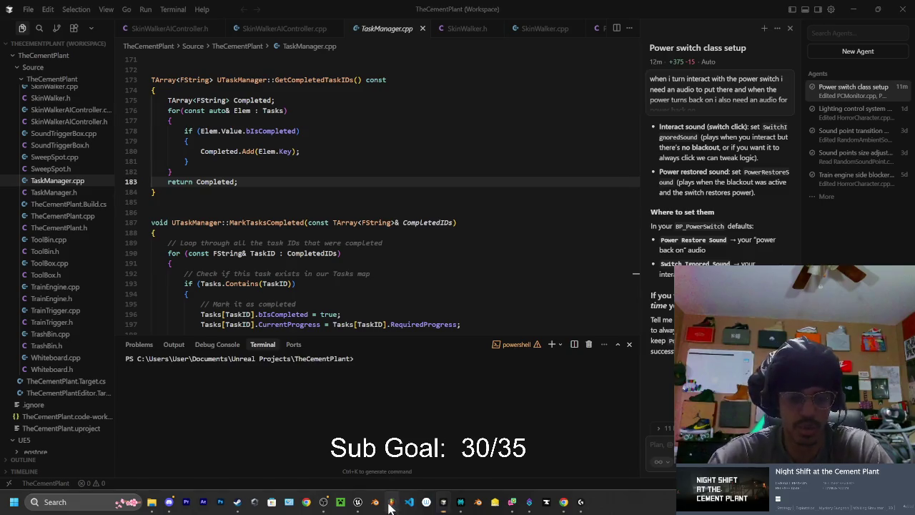
{"action": "left_click", "coordinate": [207, 501]}
{"action": "mouse_move", "coordinate": [152, 502]}
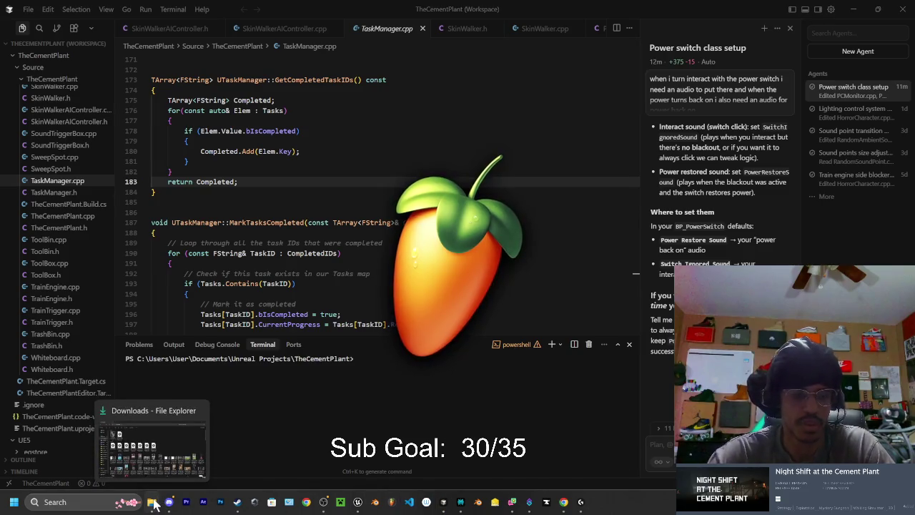
{"action": "left_click", "coordinate": [152, 502]}
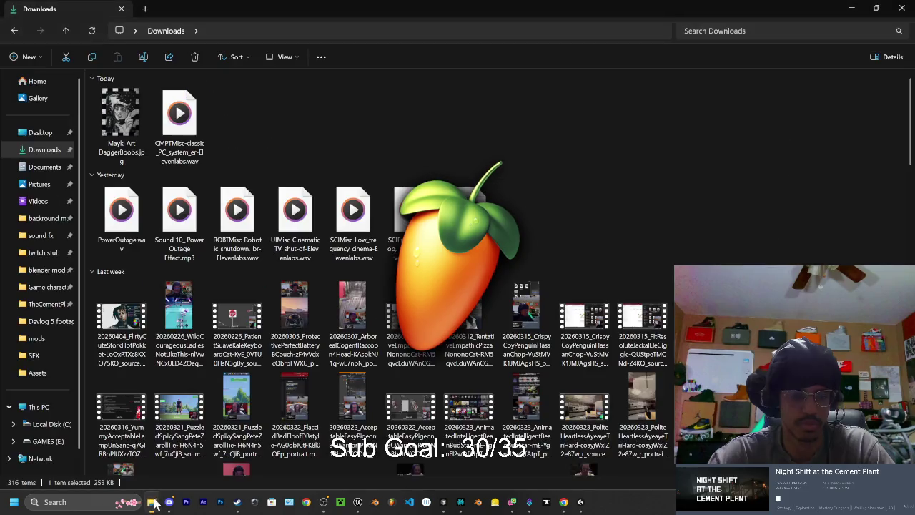
{"action": "scroll", "coordinate": [541, 268], "scroll_direction": "down", "scroll_amount": 10}
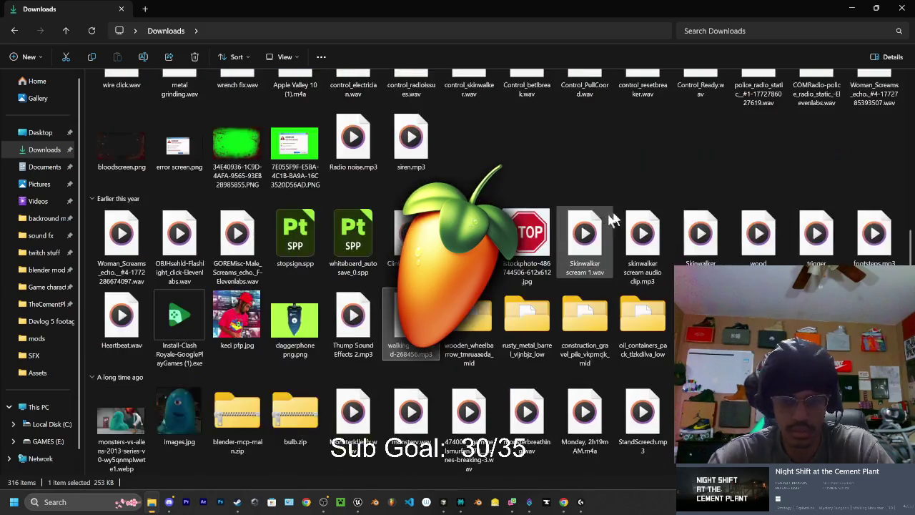
{"action": "left_click", "coordinate": [485, 126]}
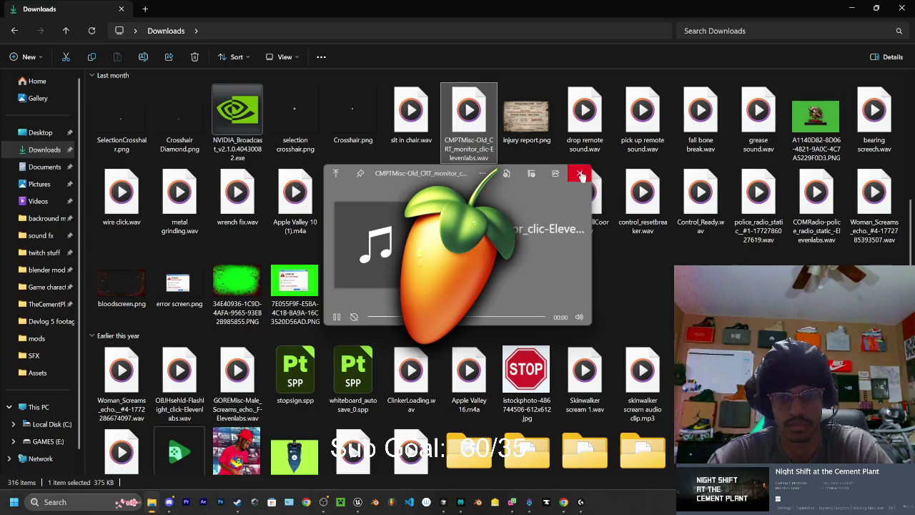
{"action": "left_click", "coordinate": [580, 178]}
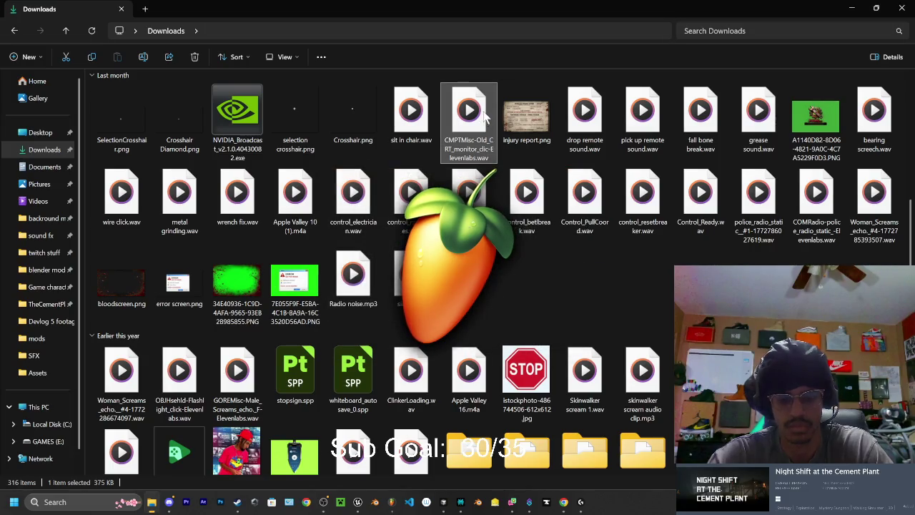
{"action": "key", "text": "F2"}
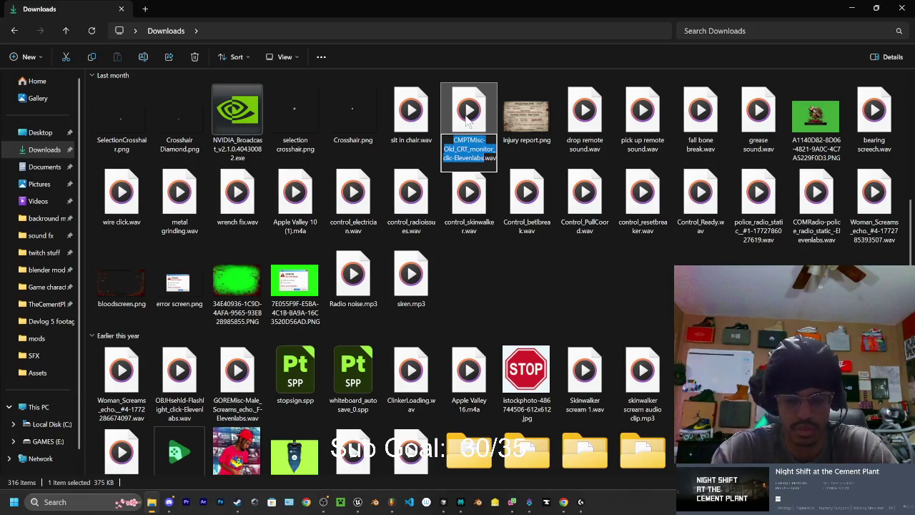
{"action": "type", "text": "pc"}
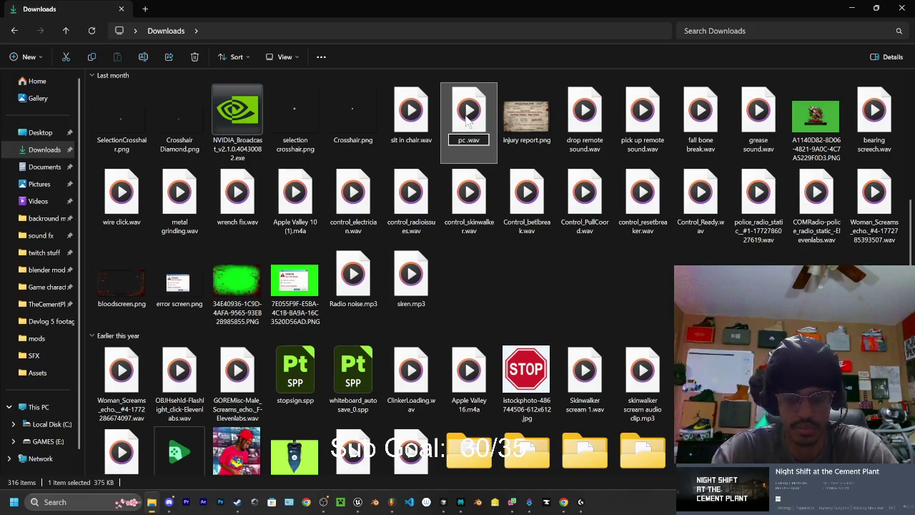
{"action": "type", "text": "don"}
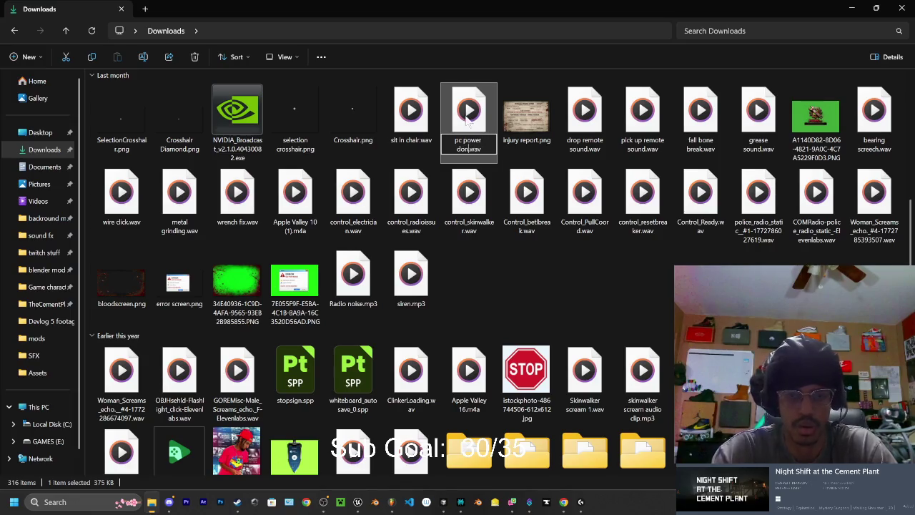
{"action": "key", "text": "Return"}
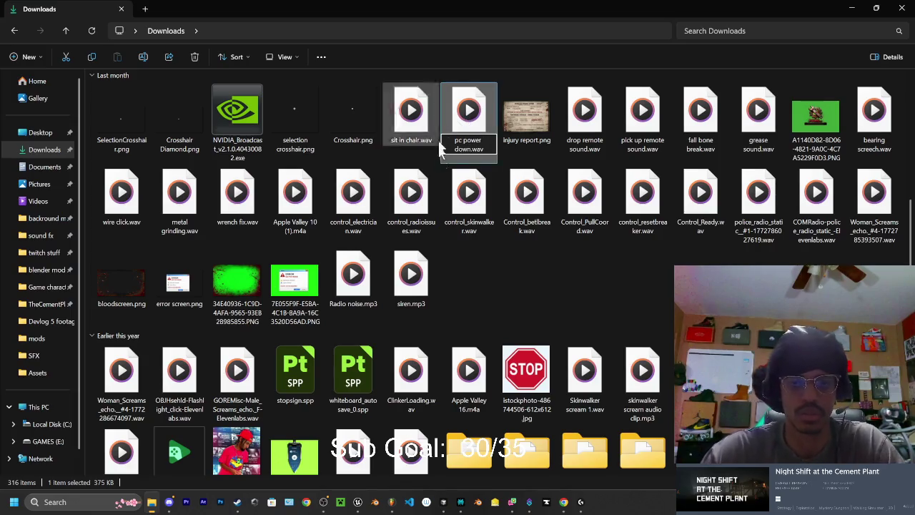
Rename the classic PC system error download to PC error sound.wav
{"action": "scroll", "coordinate": [387, 255], "scroll_direction": "up", "scroll_amount": 3}
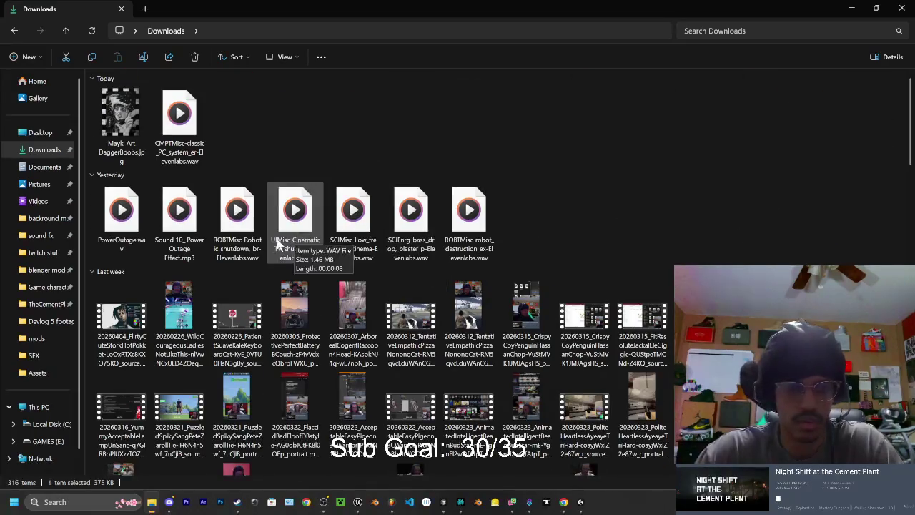
{"action": "left_click", "coordinate": [193, 123]}
{"action": "key", "text": "F2"}
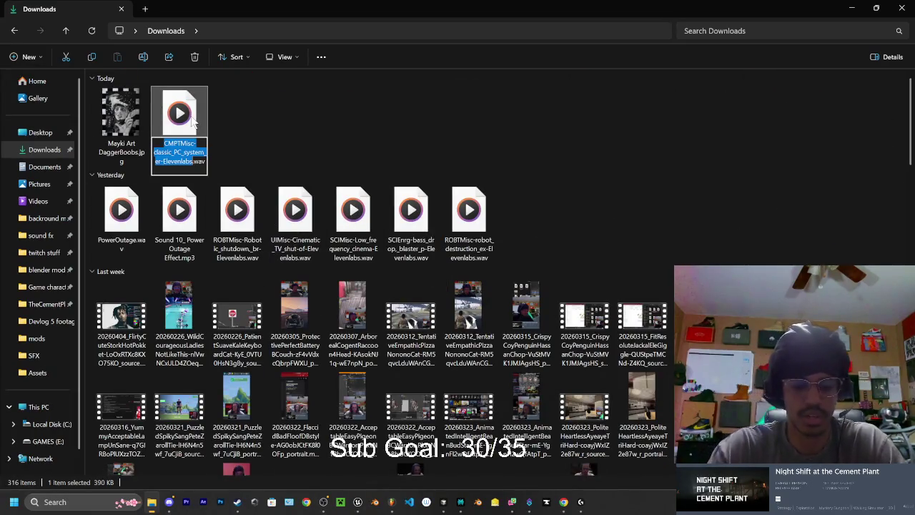
{"action": "type", "text": "PC error sound"}
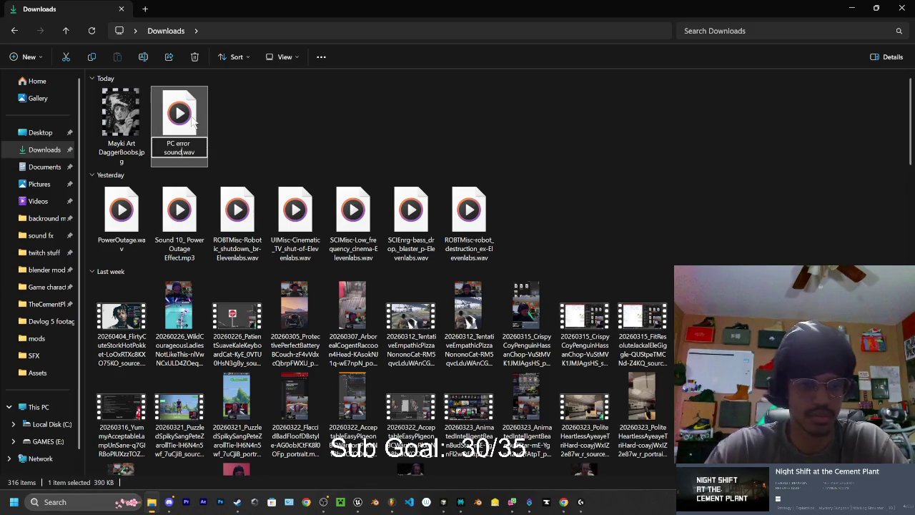
{"action": "key", "text": "Return"}
{"action": "left_click", "coordinate": [321, 159]}
{"action": "scroll", "coordinate": [347, 179], "scroll_direction": "down", "scroll_amount": 15}
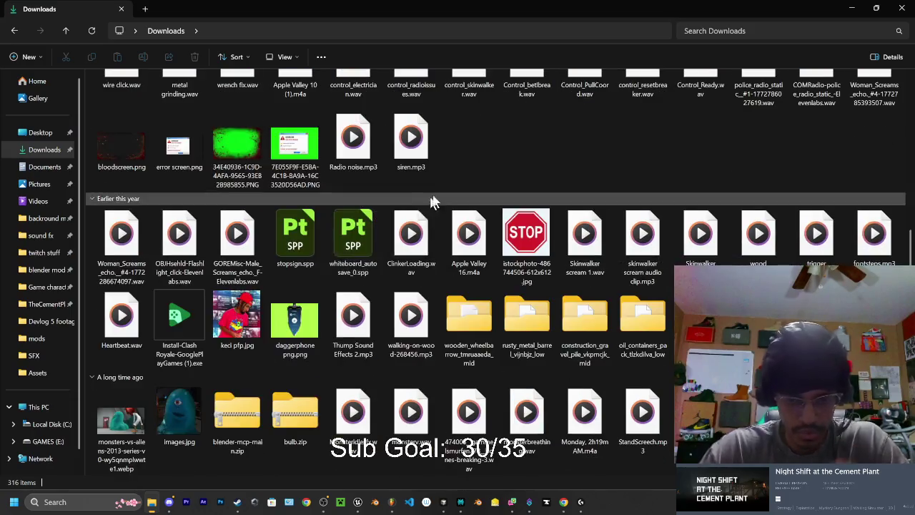
{"action": "scroll", "coordinate": [432, 202], "scroll_direction": "up", "scroll_amount": 5}
{"action": "scroll", "coordinate": [479, 201], "scroll_direction": "up", "scroll_amount": 5}
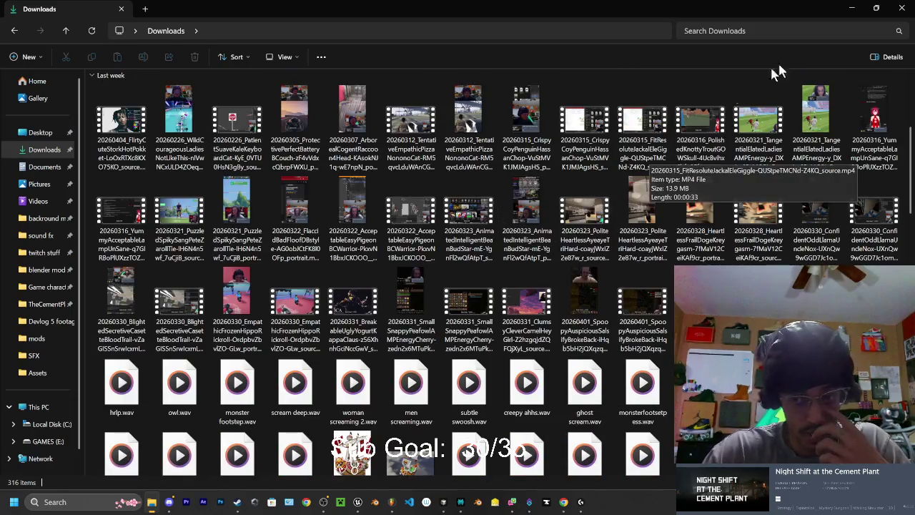
{"action": "left_click", "coordinate": [876, 8]}
Drag PC error sound.wav from Downloads into the FL Studio playlist
{"action": "scroll", "coordinate": [448, 186], "scroll_direction": "down", "scroll_amount": 3}
{"action": "scroll", "coordinate": [486, 229], "scroll_direction": "up", "scroll_amount": 5}
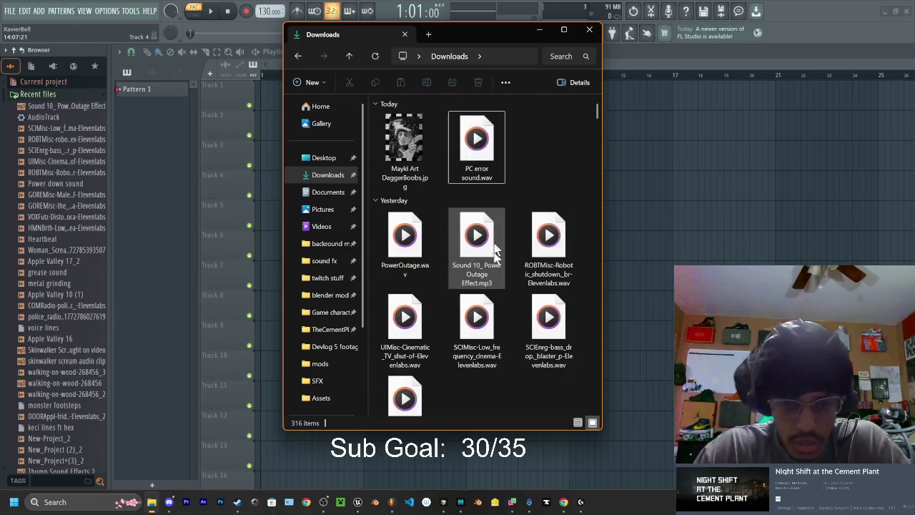
{"action": "left_click_drag", "start_coordinate": [488, 172], "coordinate": [744, 182]}
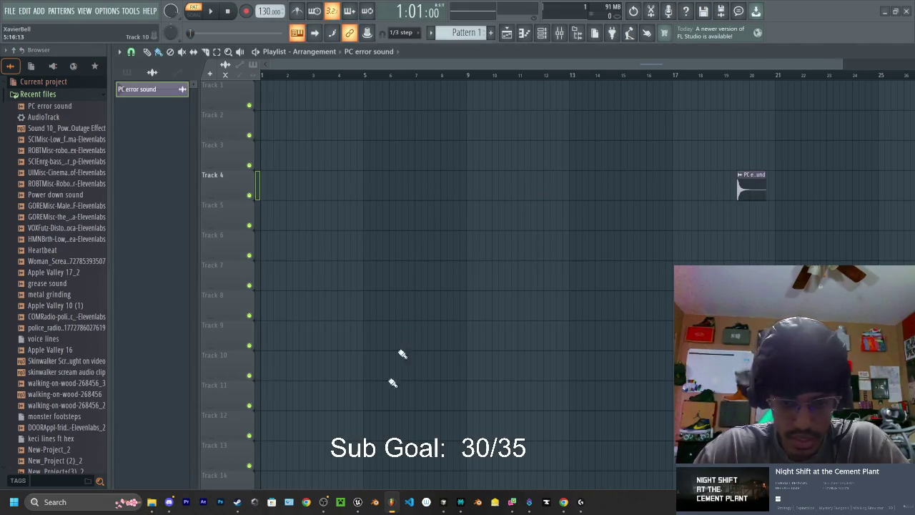
Find pc power down.wav in Downloads and drag it into the playlist above the error clip
{"action": "left_click", "coordinate": [152, 502]}
{"action": "scroll", "coordinate": [515, 215], "scroll_direction": "down", "scroll_amount": 3}
{"action": "scroll", "coordinate": [515, 215], "scroll_direction": "up", "scroll_amount": 3}
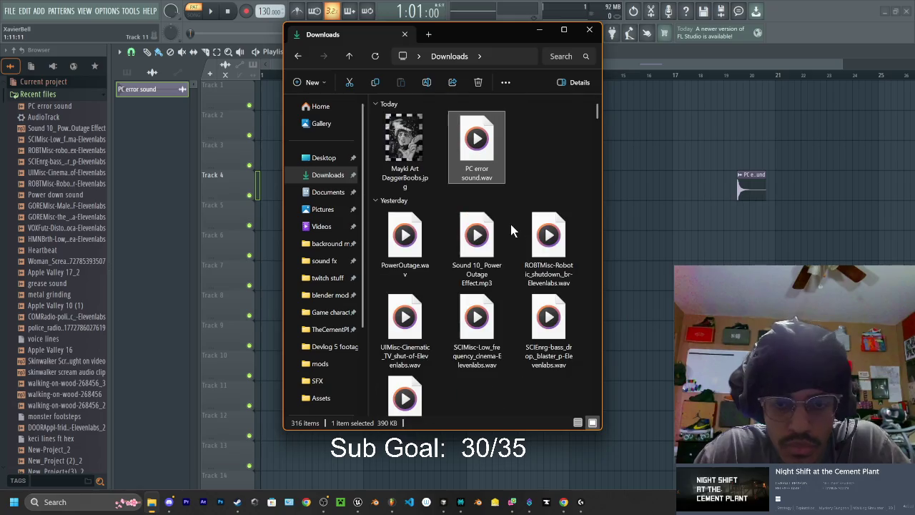
{"action": "left_click", "coordinate": [488, 242]}
{"action": "key", "text": "Right"}
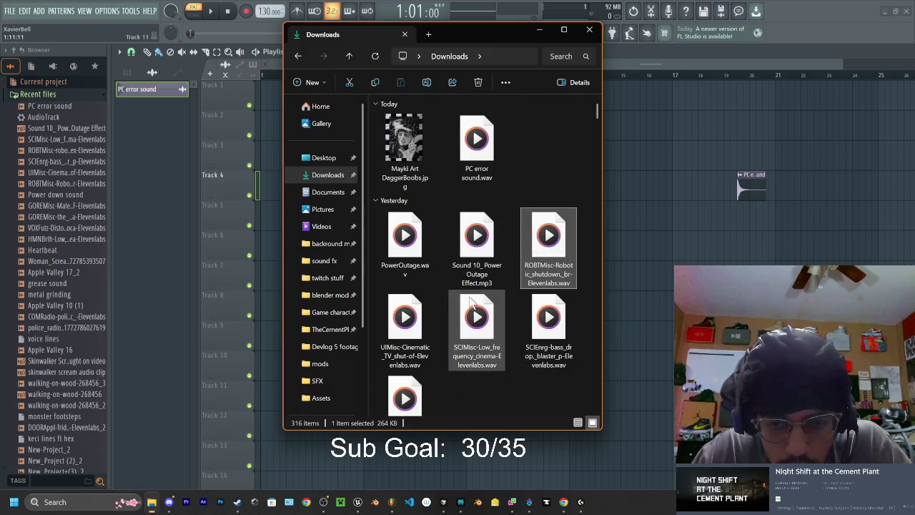
{"action": "scroll", "coordinate": [479, 316], "scroll_direction": "down", "scroll_amount": 10}
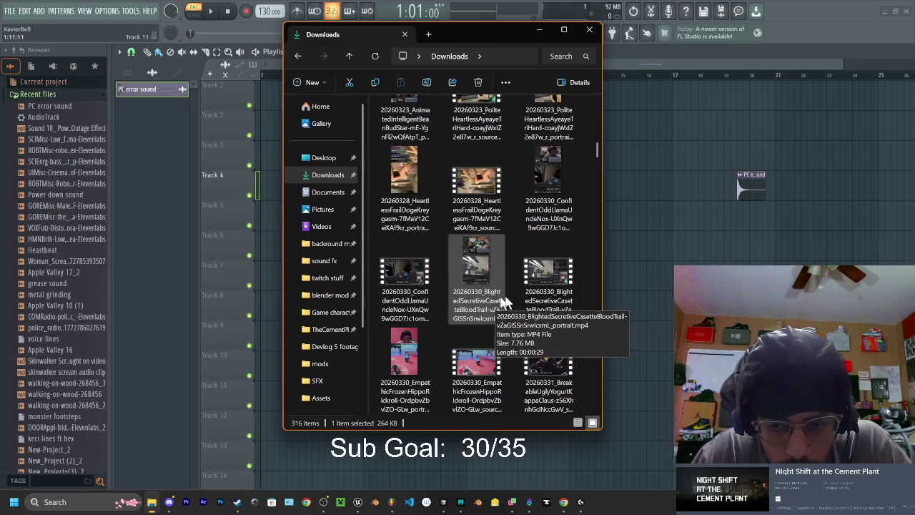
{"action": "scroll", "coordinate": [543, 290], "scroll_direction": "down", "scroll_amount": 3}
{"action": "scroll", "coordinate": [547, 286], "scroll_direction": "up", "scroll_amount": 2}
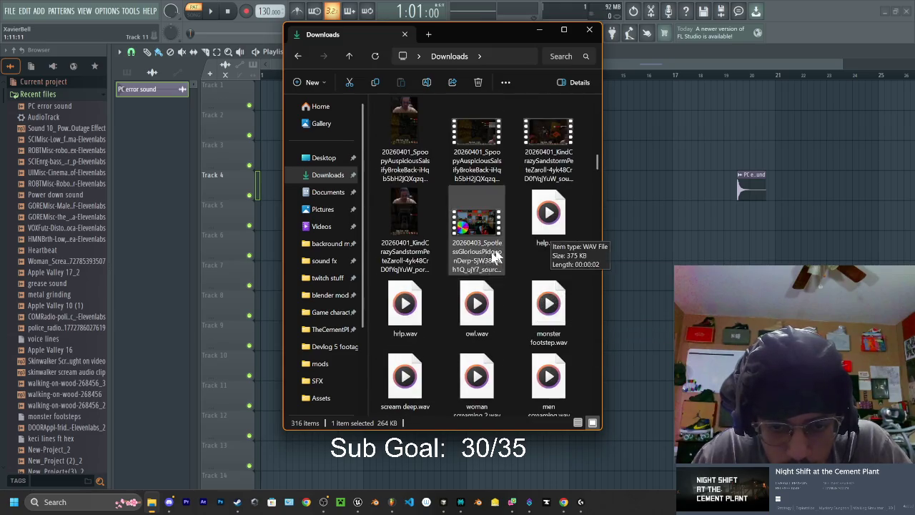
{"action": "scroll", "coordinate": [487, 299], "scroll_direction": "down", "scroll_amount": 2}
{"action": "scroll", "coordinate": [519, 263], "scroll_direction": "down", "scroll_amount": 8}
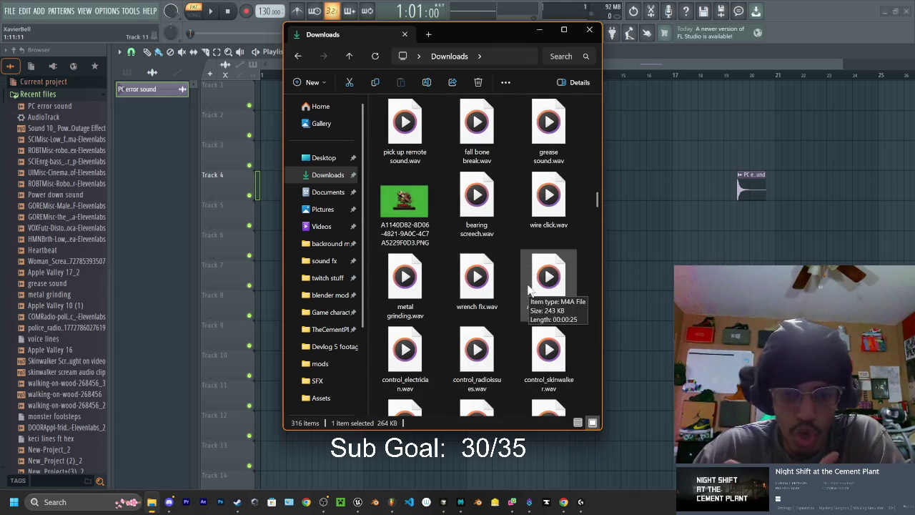
{"action": "scroll", "coordinate": [528, 289], "scroll_direction": "up", "scroll_amount": 3}
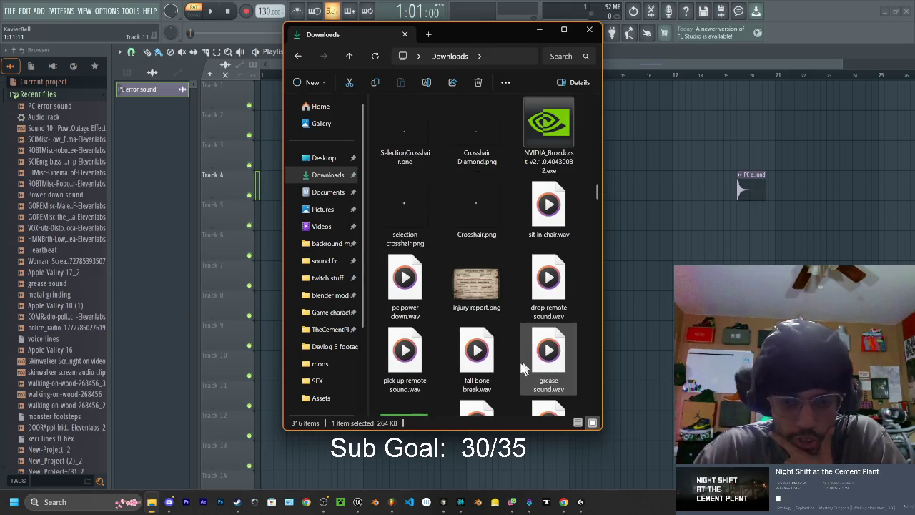
{"action": "left_click", "coordinate": [409, 286]}
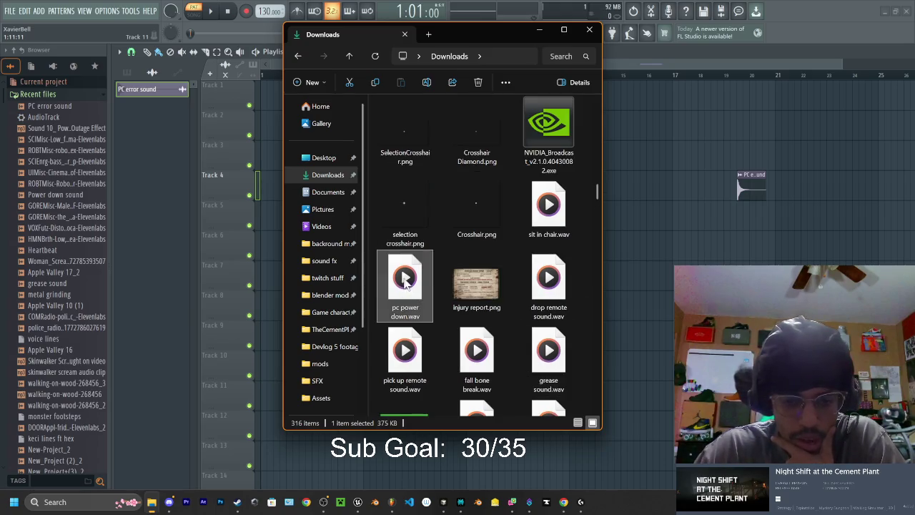
{"action": "mouse_move", "coordinate": [404, 282]}
{"action": "left_mouse_down"}
{"action": "mouse_move", "coordinate": [676, 243]}
{"action": "mouse_move", "coordinate": [352, 150]}
{"action": "mouse_move", "coordinate": [270, 108]}
{"action": "mouse_move", "coordinate": [268, 96]}
{"action": "left_mouse_up"}
Line both clips up at bar 1, check the pc power down clip settings, and play them back
{"action": "left_click_drag", "start_coordinate": [748, 188], "coordinate": [235, 109]}
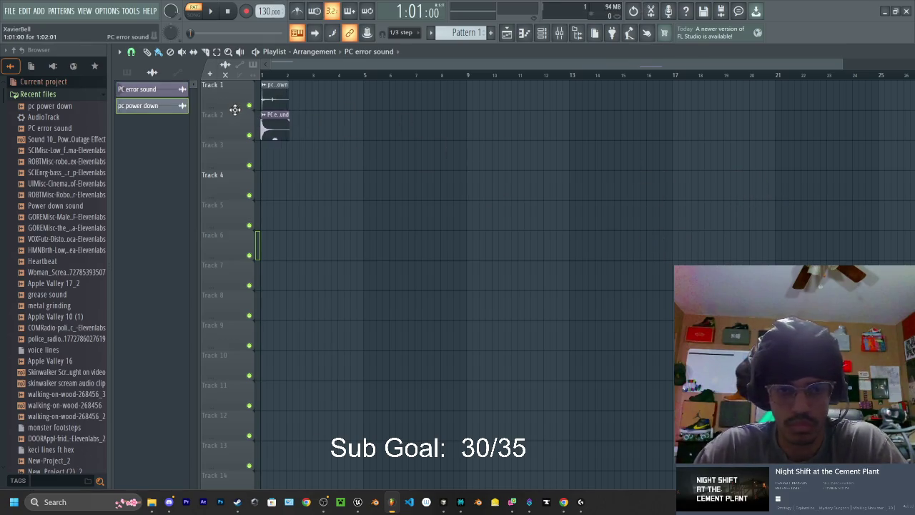
{"action": "key", "text": "space"}
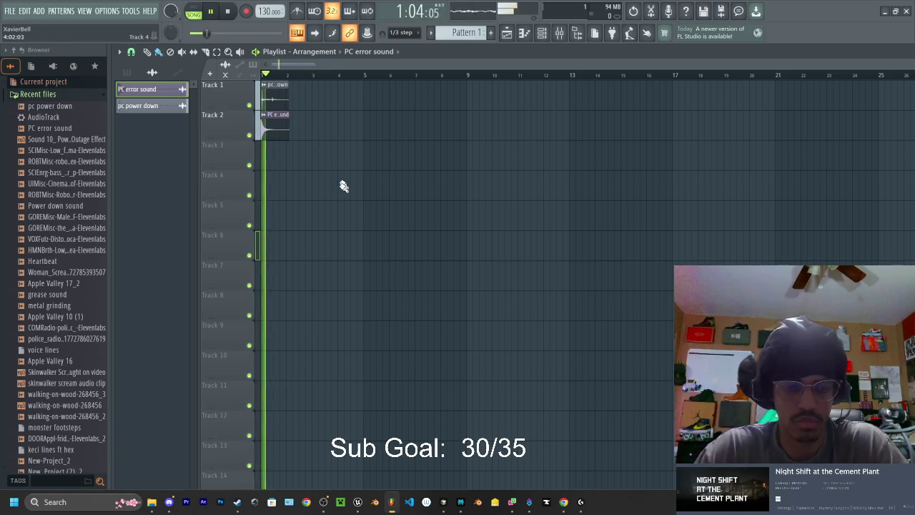
{"action": "scroll", "coordinate": [333, 79], "scroll_direction": "up", "scroll_amount": 4}
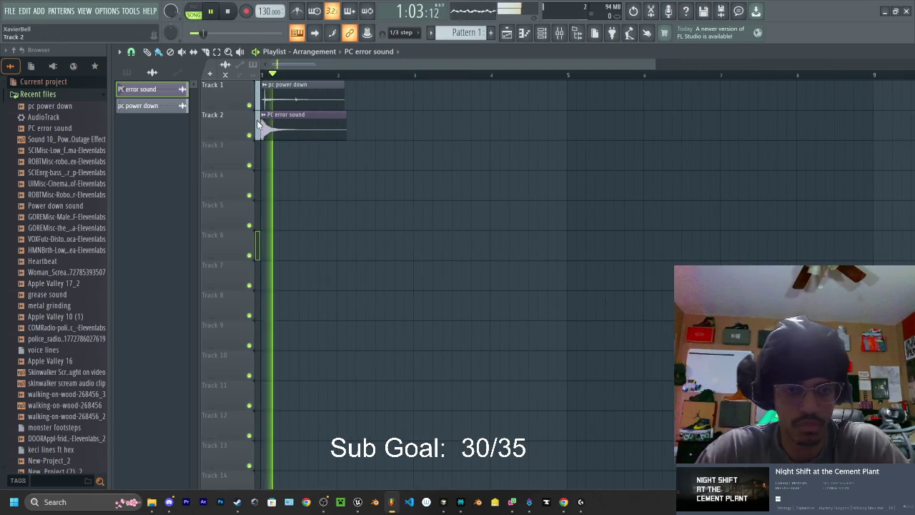
{"action": "scroll", "coordinate": [297, 78], "scroll_direction": "up", "scroll_amount": 3}
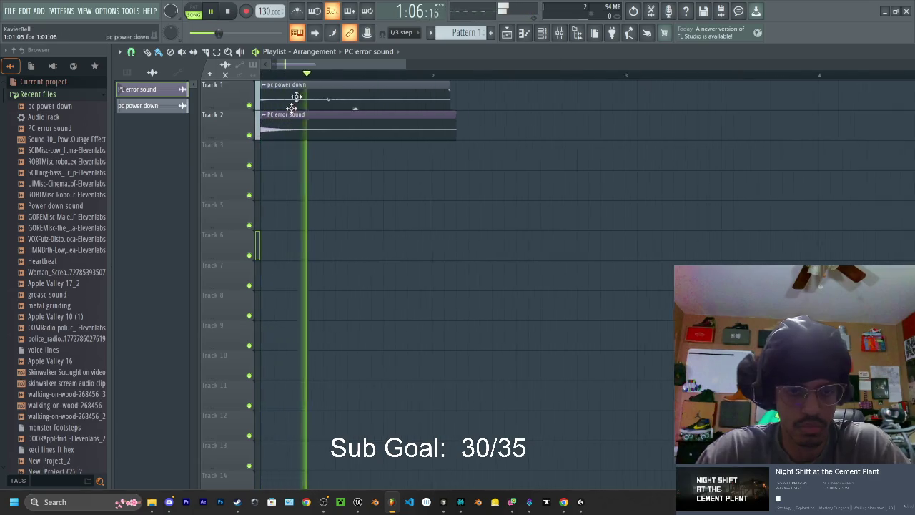
{"action": "scroll", "coordinate": [299, 72], "scroll_direction": "up", "scroll_amount": 2}
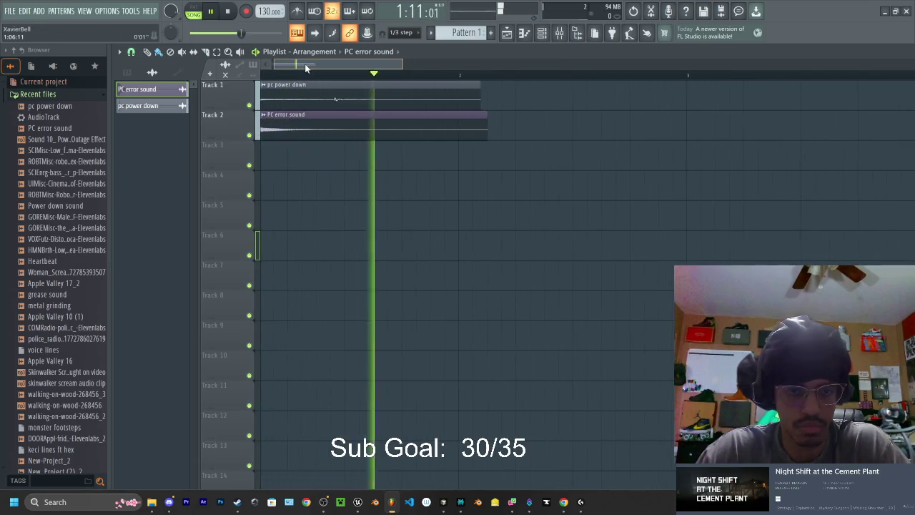
{"action": "double_click", "coordinate": [335, 95]}
{"action": "key", "text": "space"}
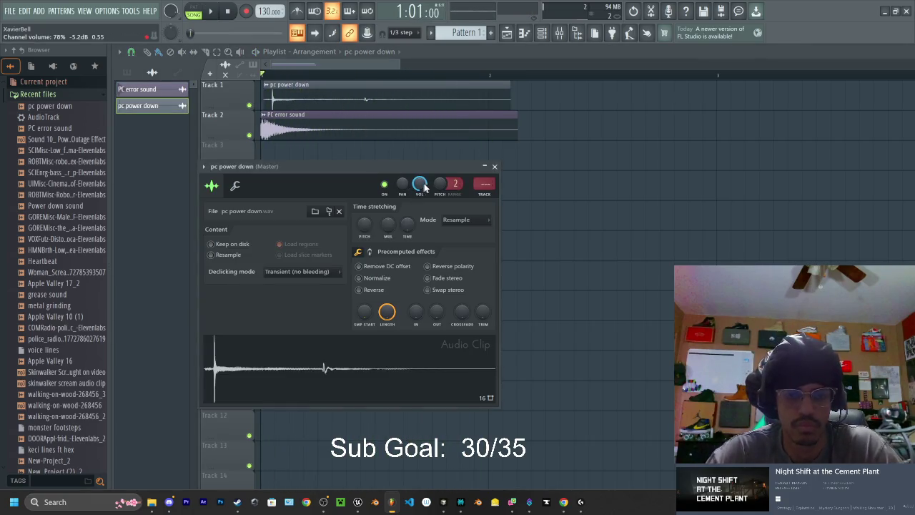
{"action": "key", "text": "space"}
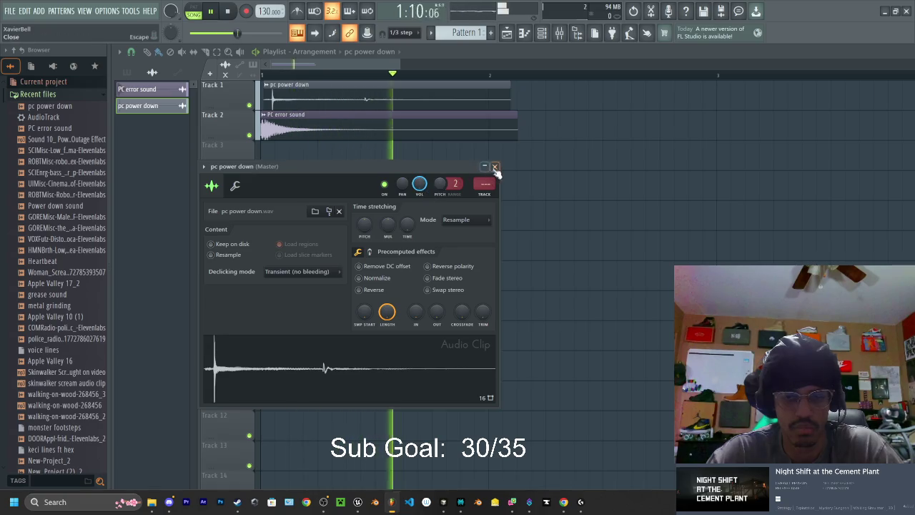
{"action": "left_click", "coordinate": [494, 166]}
{"action": "key", "text": "space"}
Nudge the pc power down clip slightly later and replay the layered sounds several times
{"action": "key", "text": "space"}
{"action": "key", "text": "space"}
{"action": "mouse_move", "coordinate": [264, 102]}
{"action": "left_mouse_down"}
{"action": "mouse_move", "coordinate": [319, 102]}
{"action": "mouse_move", "coordinate": [280, 102]}
{"action": "left_mouse_up"}
{"action": "key", "text": "space"}
{"action": "key", "text": "space"}
{"action": "key", "text": "space"}
{"action": "key", "text": "space"}
{"action": "key", "text": "space"}
{"action": "key", "text": "space"}
{"action": "key", "text": "space"}
{"action": "key", "text": "space"}
{"action": "key", "text": "space"}
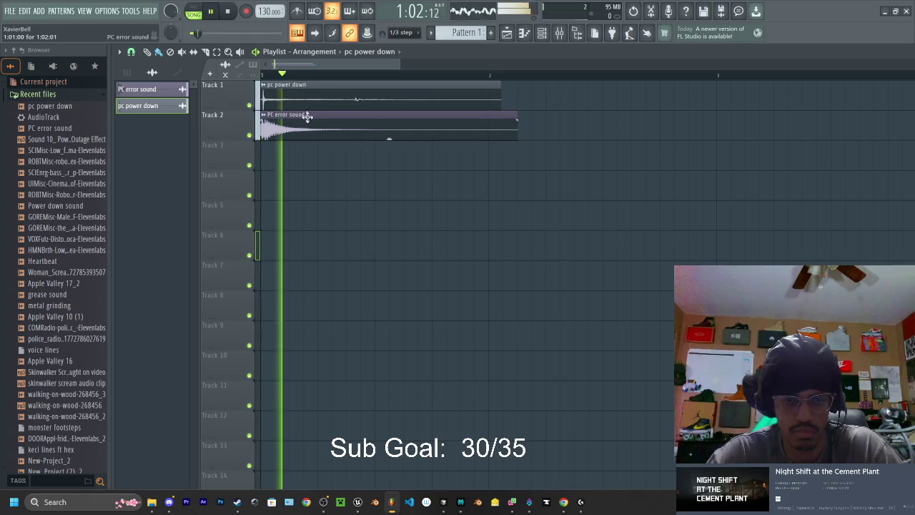
{"action": "key", "text": "space"}
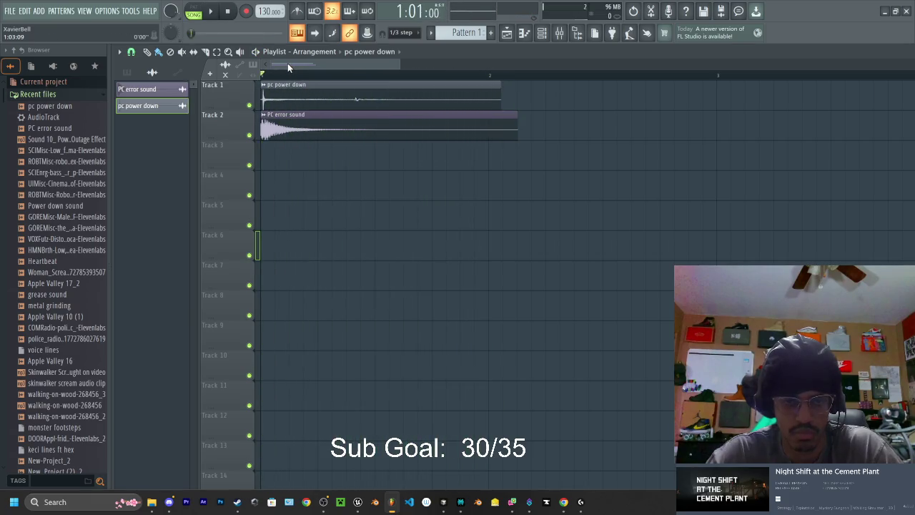
{"action": "key", "text": "space"}
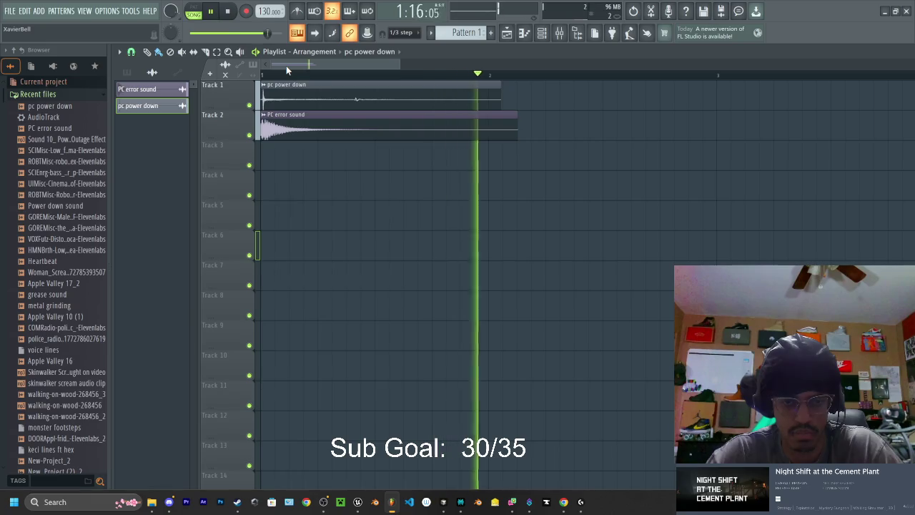
{"action": "key", "text": "space"}
{"action": "key", "text": "space"}
{"action": "key", "text": "space"}
{"action": "key", "text": "space"}
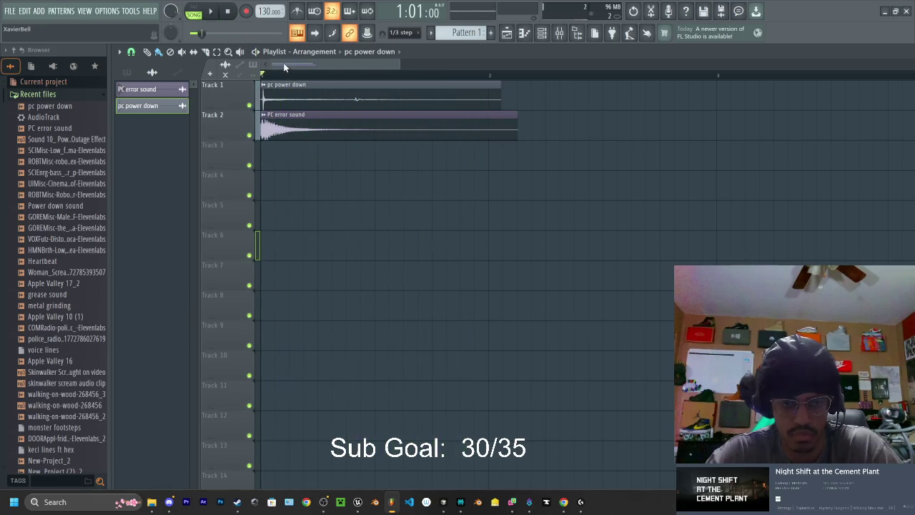
{"action": "key", "text": "space"}
Start exporting the song as a Wave file from the File > Export menu
{"action": "left_click", "coordinate": [10, 11]}
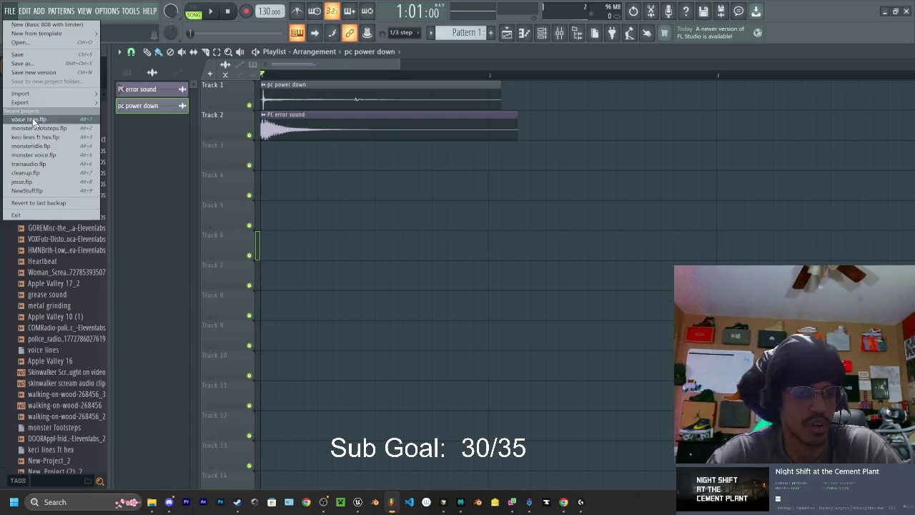
{"action": "mouse_move", "coordinate": [20, 103]}
{"action": "left_click", "coordinate": [121, 110]}
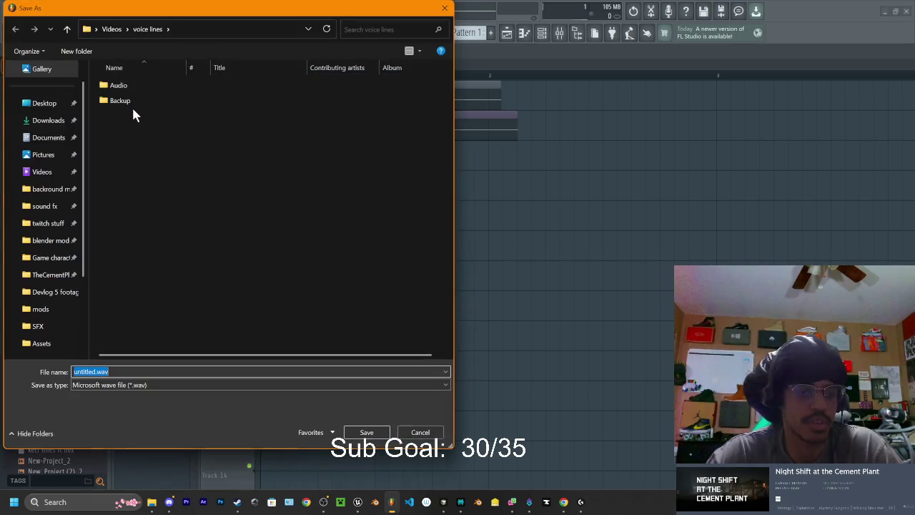
Save the export as 'pc error cement plant.wav' in Downloads and render it
{"action": "left_click", "coordinate": [51, 120]}
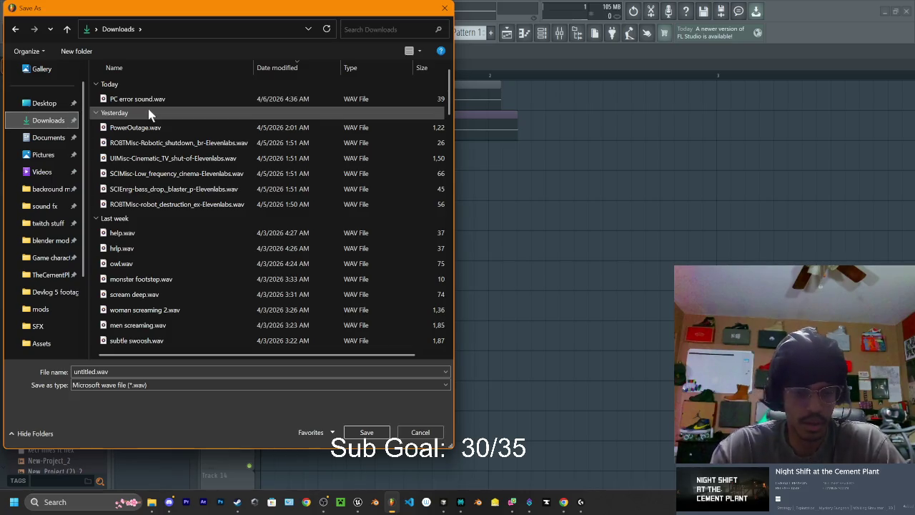
{"action": "key", "text": "Down"}
{"action": "key", "text": "Down"}
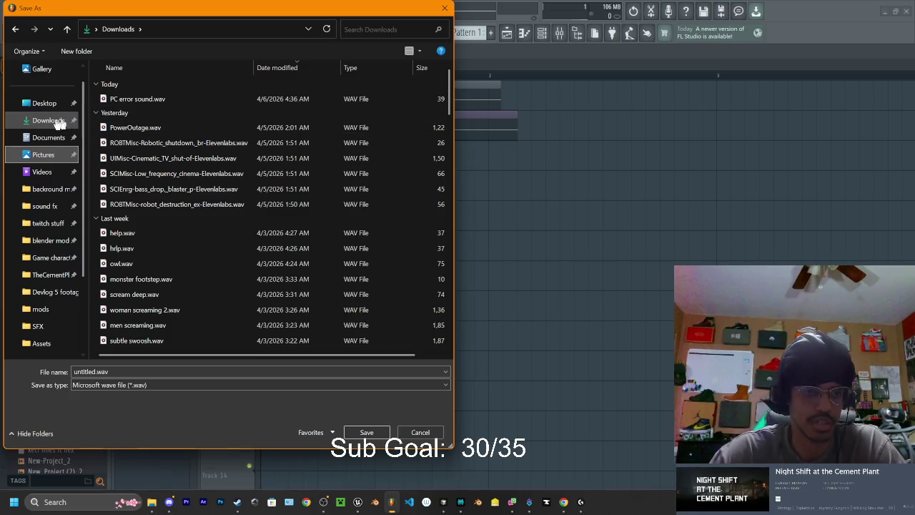
{"action": "left_click", "coordinate": [53, 120]}
{"action": "left_click", "coordinate": [93, 370]}
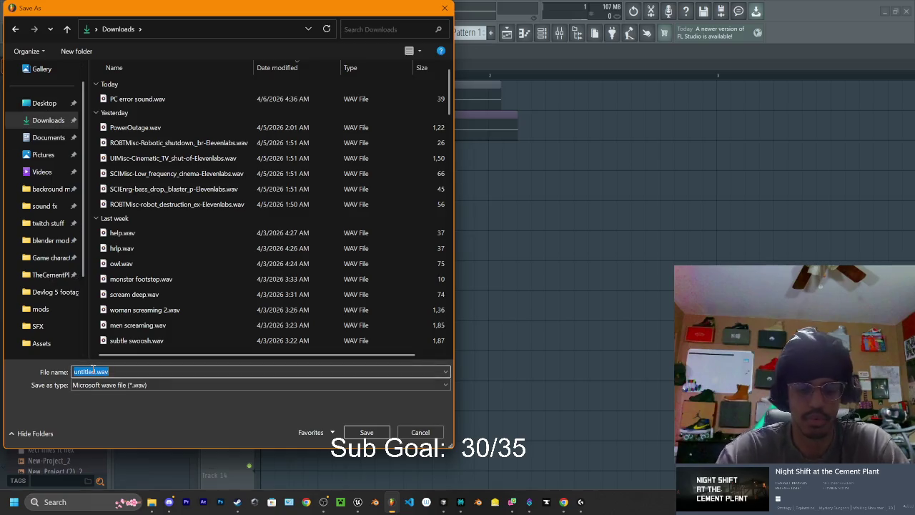
{"action": "type", "text": "pc"}
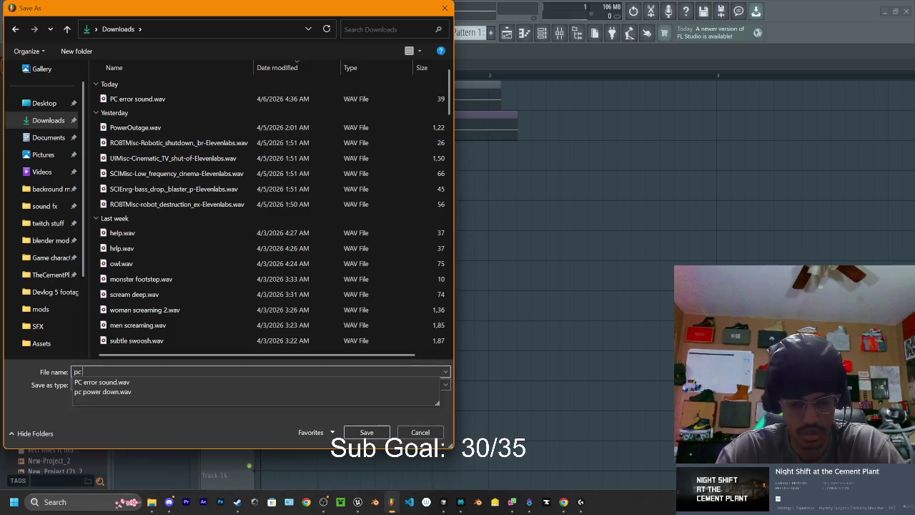
{"action": "type", "text": " bl"}
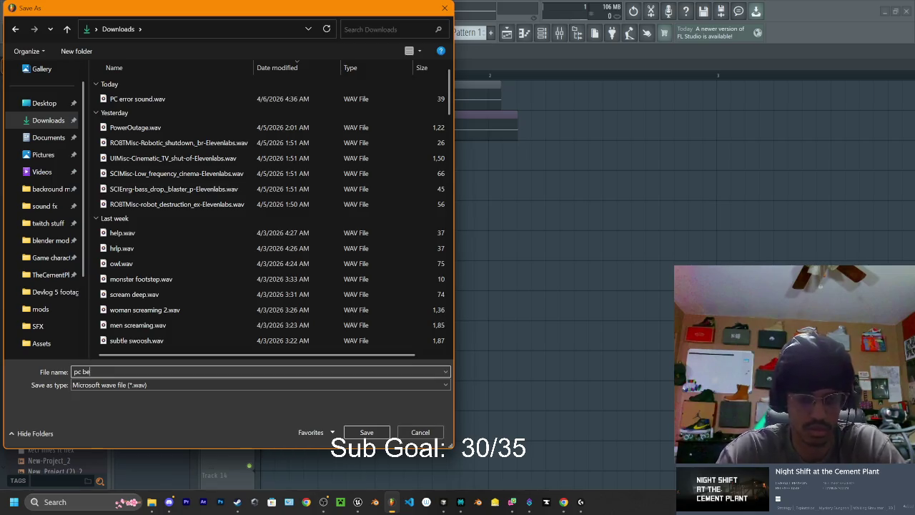
{"action": "key", "text": "BackSpace"}
{"action": "key", "text": "BackSpace"}
{"action": "type", "text": "err"}
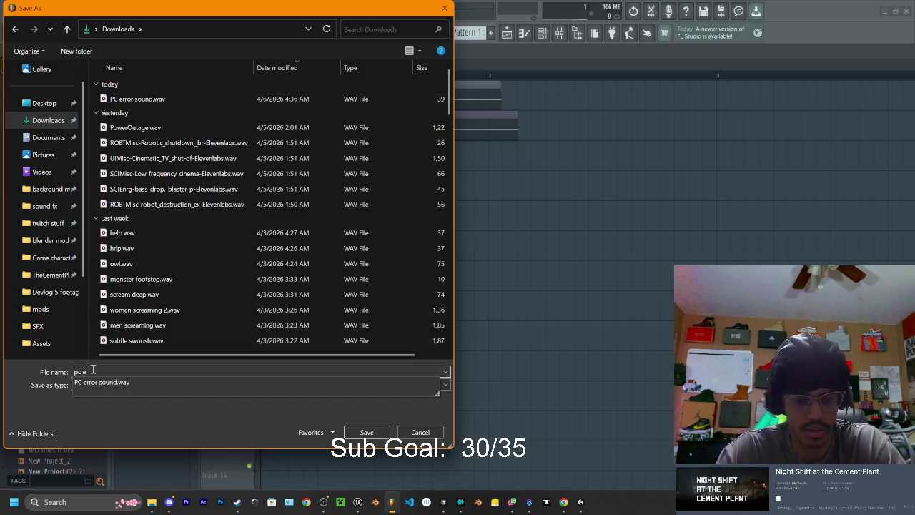
{"action": "type", "text": "o"}
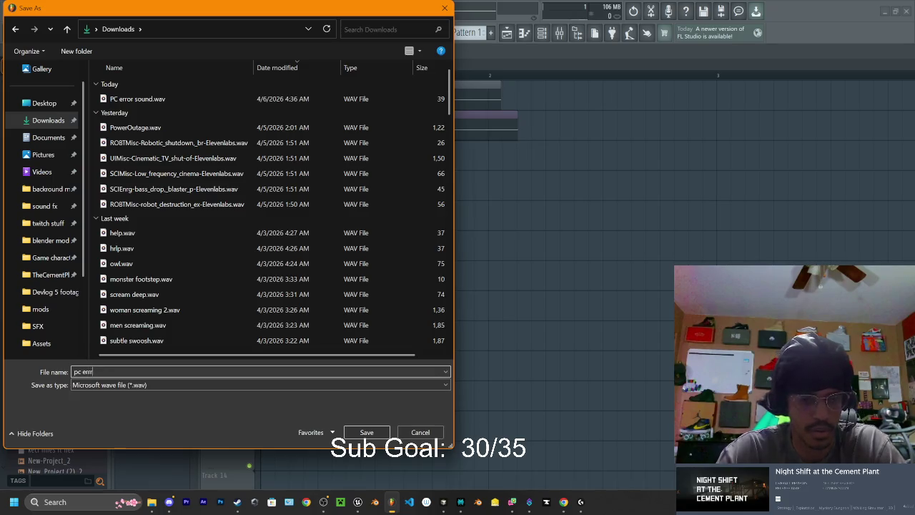
{"action": "type", "text": "o"}
{"action": "type", "text": "r pl"}
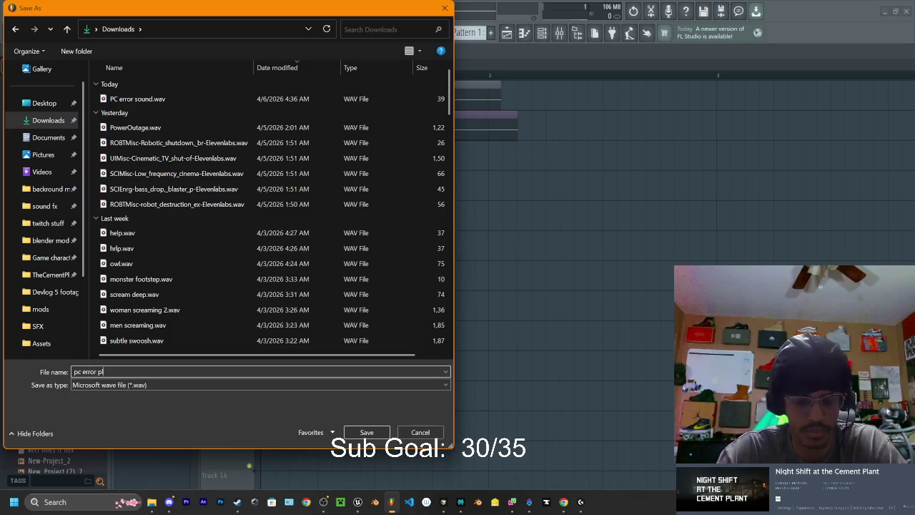
{"action": "key", "text": "BackSpace"}
{"action": "type", "text": "cement plant"}
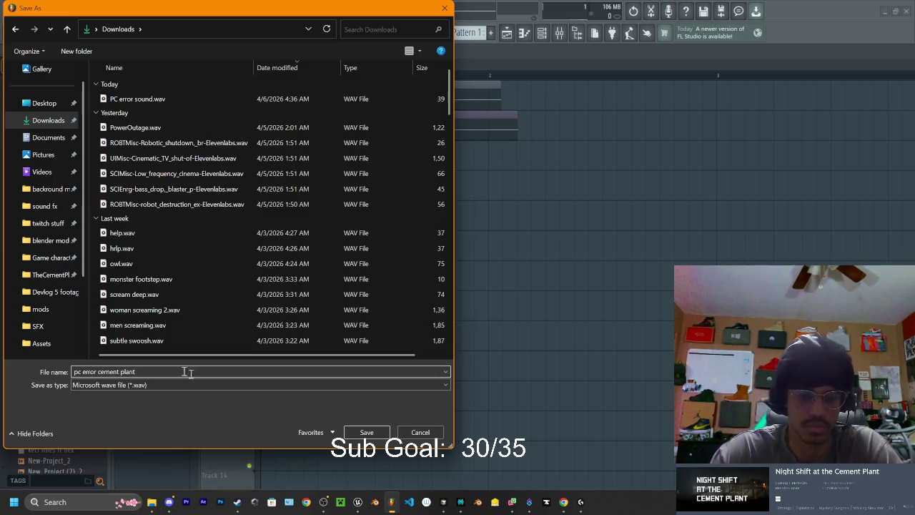
{"action": "left_click", "coordinate": [378, 431]}
{"action": "left_click", "coordinate": [536, 397]}
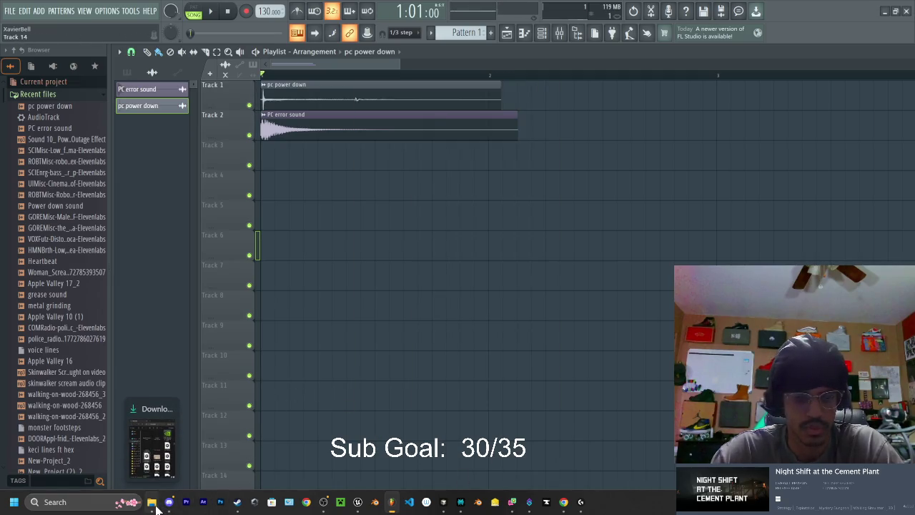
Bring up Explorer's Downloads window alongside Unreal's Content Drawer at the FeedbackSFX folder
{"action": "left_click", "coordinate": [153, 503]}
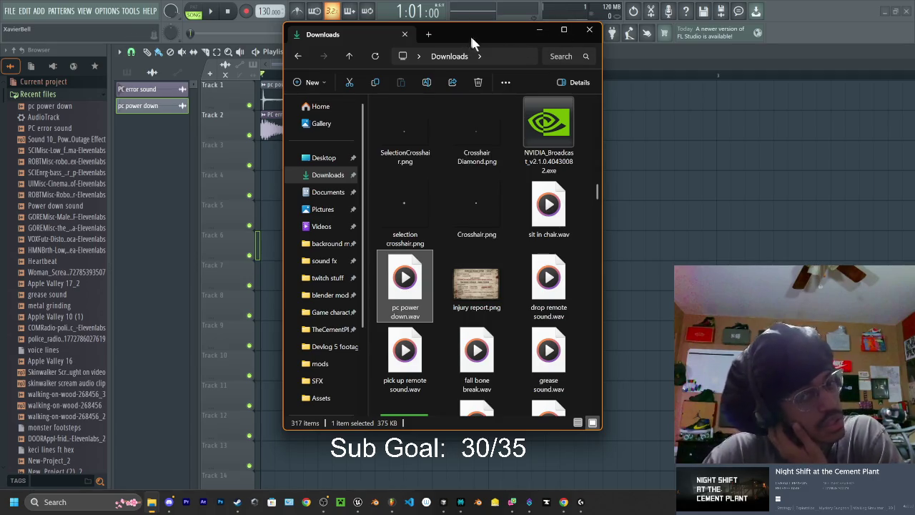
{"action": "left_click", "coordinate": [324, 504]}
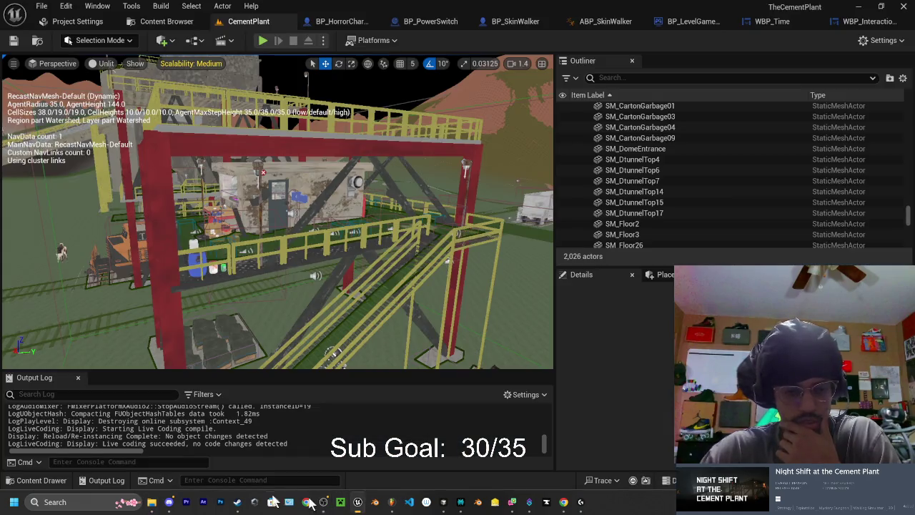
{"action": "left_click", "coordinate": [45, 481]}
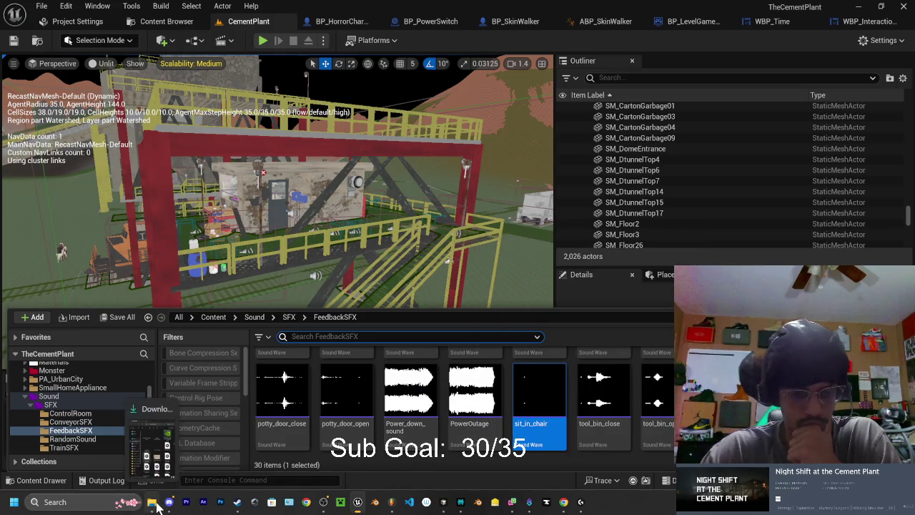
{"action": "left_click", "coordinate": [156, 505]}
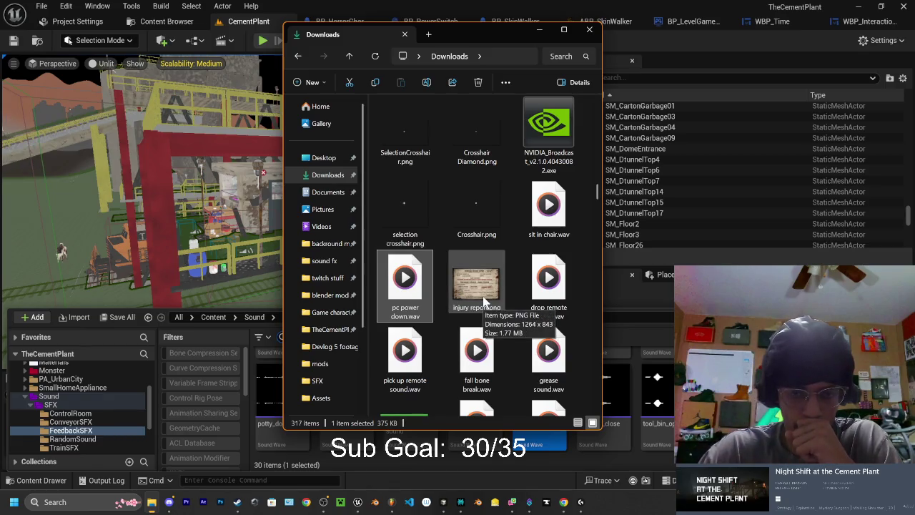
Refresh Downloads and drag pc error cement plant.wav into FeedbackSFX, answering the template prompt
{"action": "scroll", "coordinate": [484, 300], "scroll_direction": "up", "scroll_amount": 10}
{"action": "left_click", "coordinate": [487, 146]}
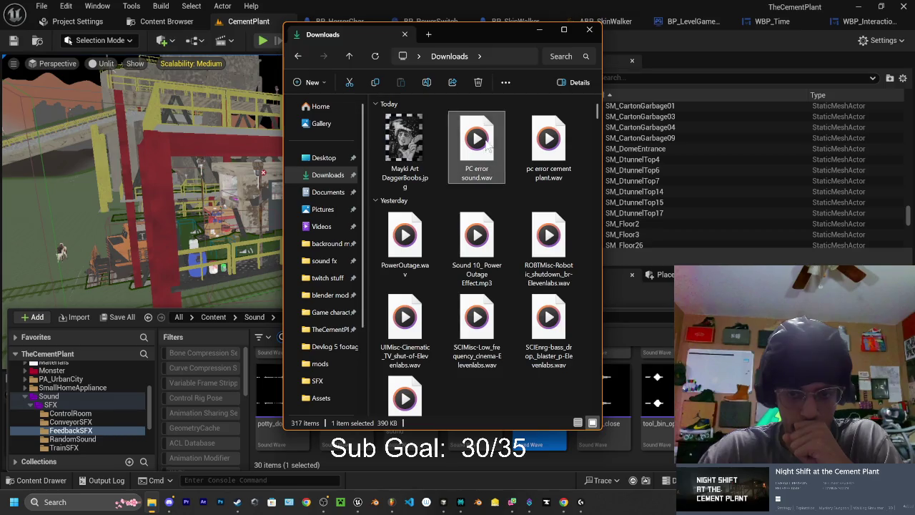
{"action": "left_click", "coordinate": [375, 57]}
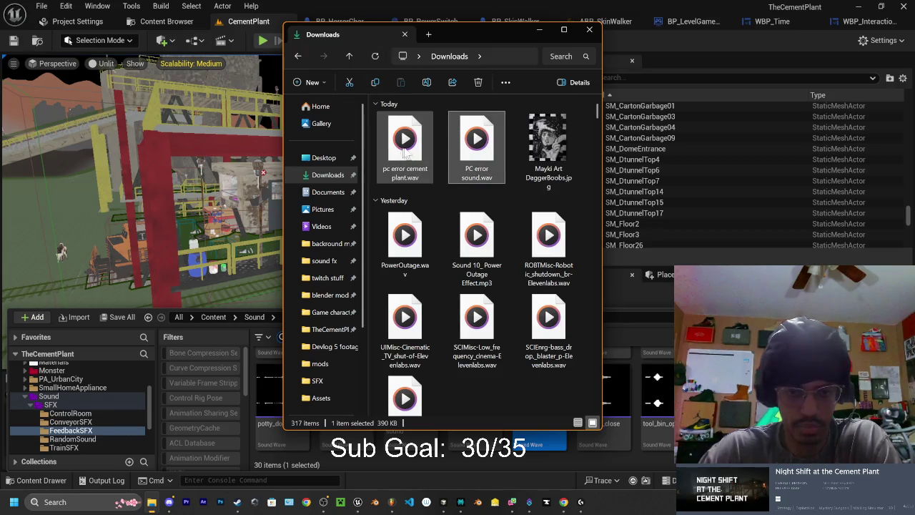
{"action": "left_click_drag", "start_coordinate": [462, 39], "coordinate": [298, 22]}
{"action": "left_click_drag", "start_coordinate": [241, 135], "coordinate": [520, 377]}
{"action": "left_click_drag", "start_coordinate": [577, 424], "coordinate": [569, 414]}
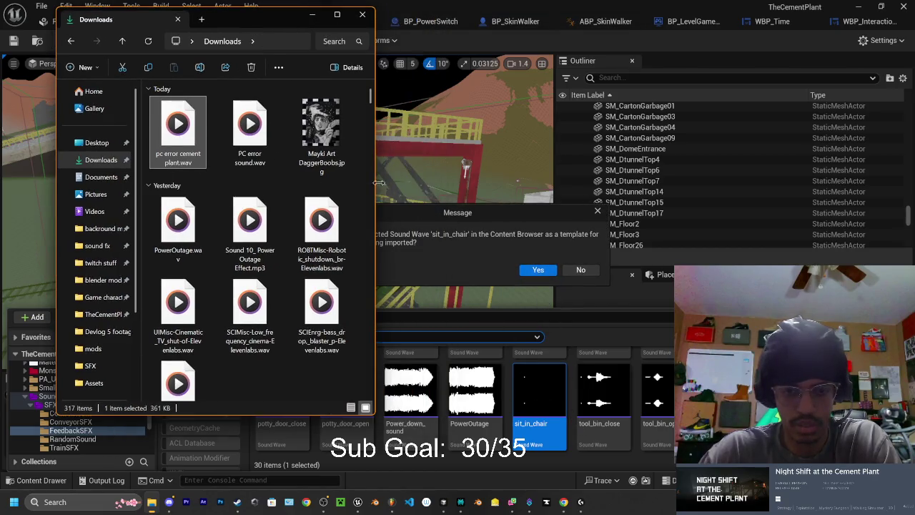
{"action": "left_click_drag", "start_coordinate": [295, 26], "coordinate": [173, 31]}
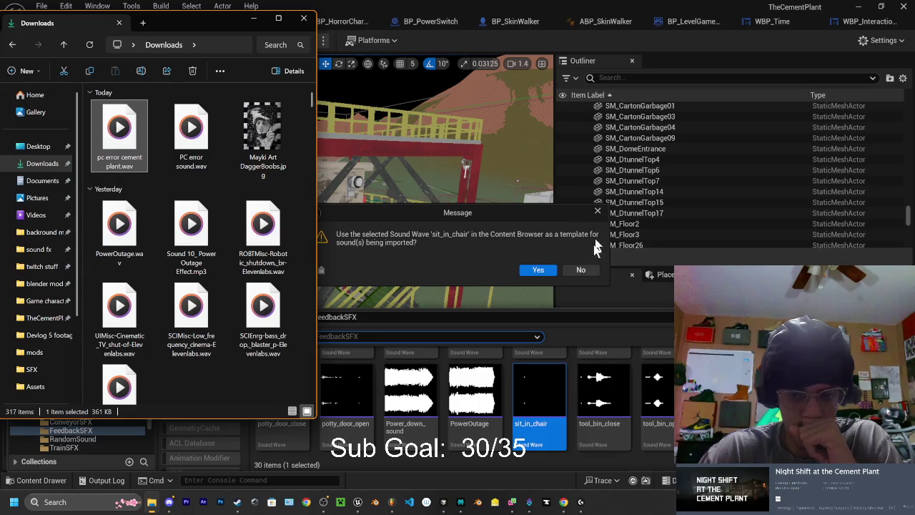
{"action": "left_click", "coordinate": [581, 271]}
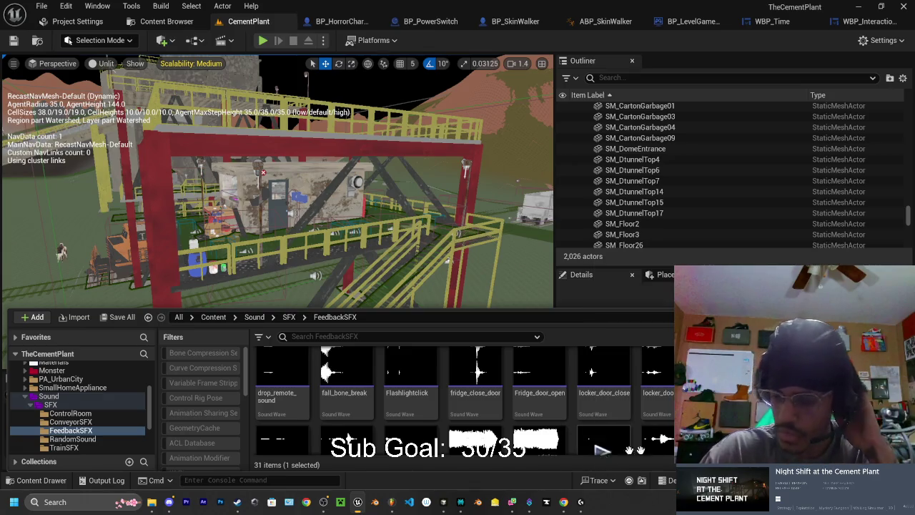
Select the control box actor in the level and clear the loading filter from its details
{"action": "key", "text": "w"}
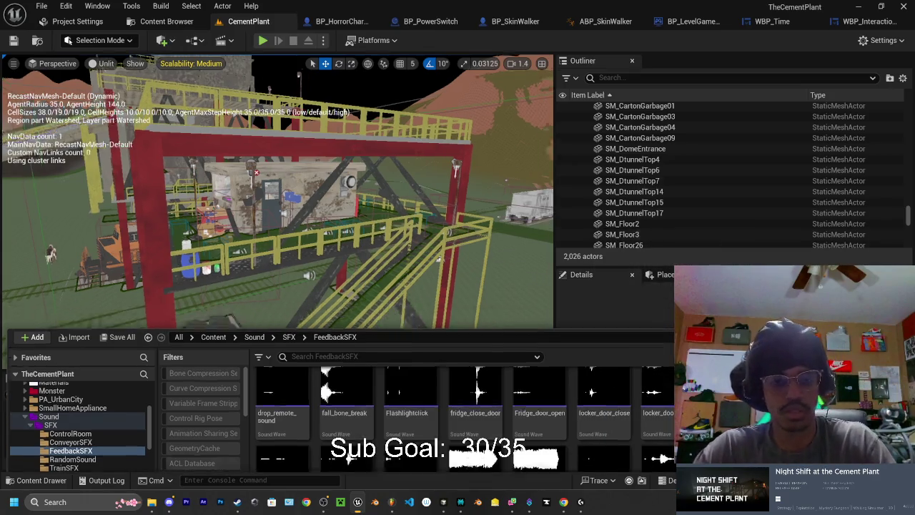
{"action": "key", "text": "grave"}
{"action": "scroll", "coordinate": [340, 214], "scroll_direction": "down", "scroll_amount": 5}
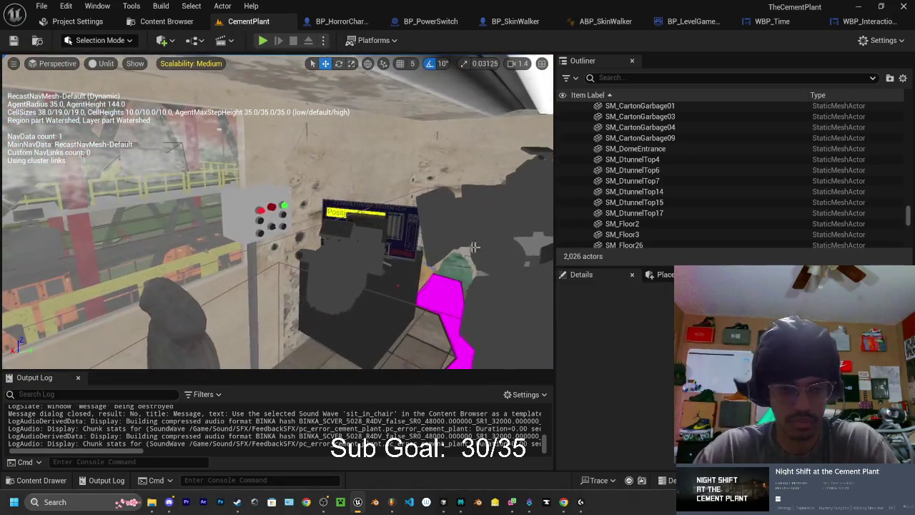
{"action": "left_click", "coordinate": [340, 213]}
{"action": "scroll", "coordinate": [340, 214], "scroll_direction": "down", "scroll_amount": 2}
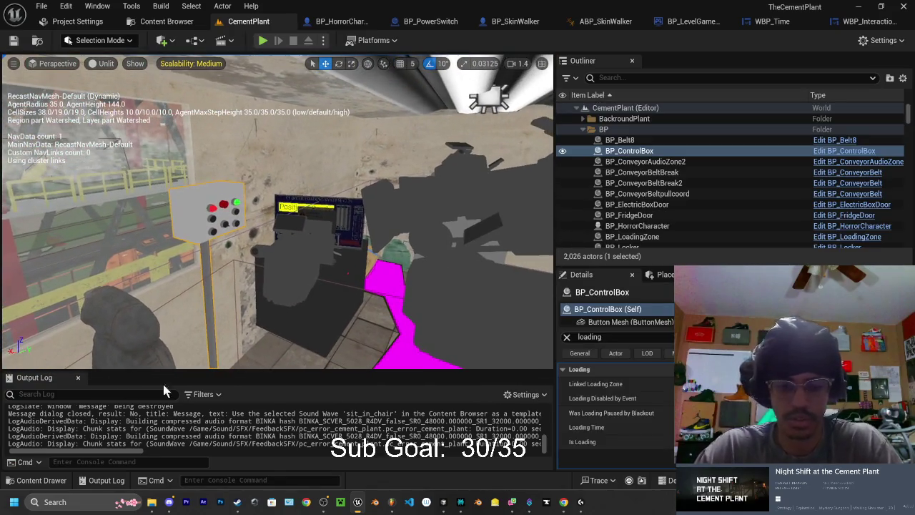
{"action": "left_click", "coordinate": [42, 483]}
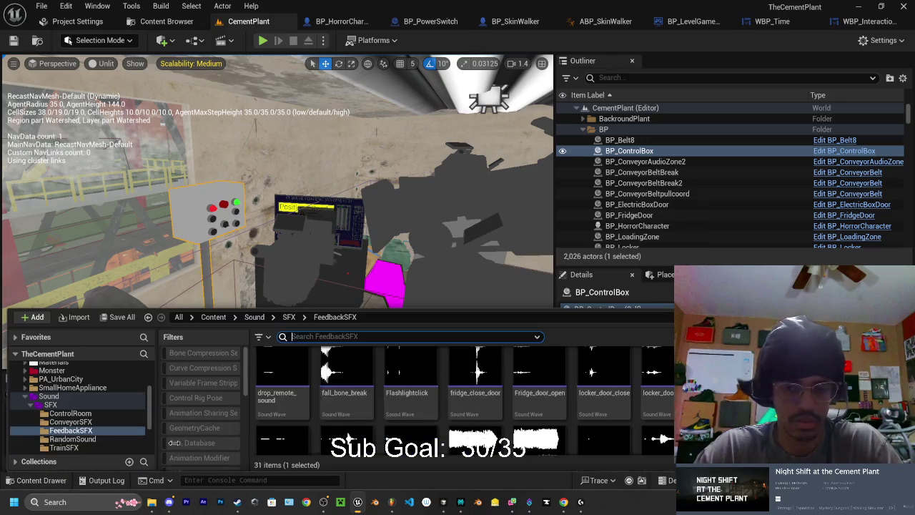
{"action": "left_click", "coordinate": [57, 483]}
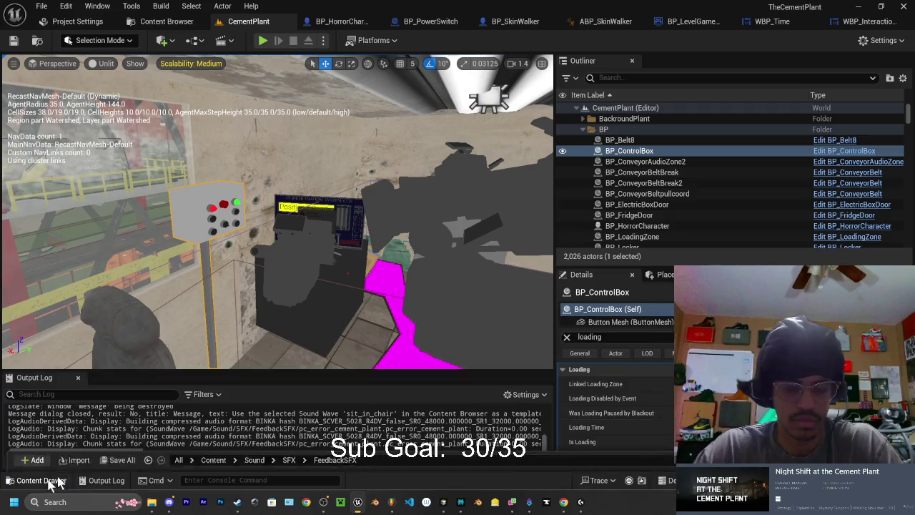
{"action": "left_click", "coordinate": [567, 338]}
{"action": "type", "text": "error"}
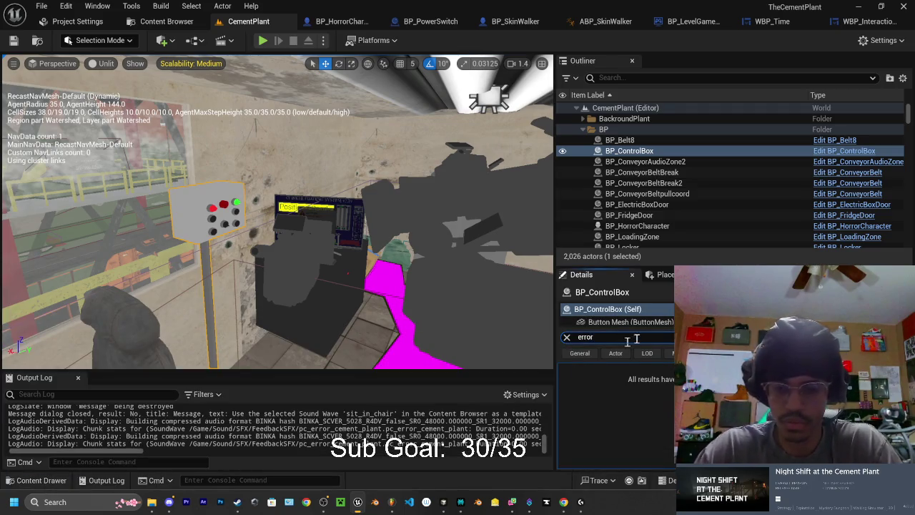
Browse the Content Drawer to the Content > BP folder and select BP_PCMonitor
{"action": "left_click", "coordinate": [43, 481]}
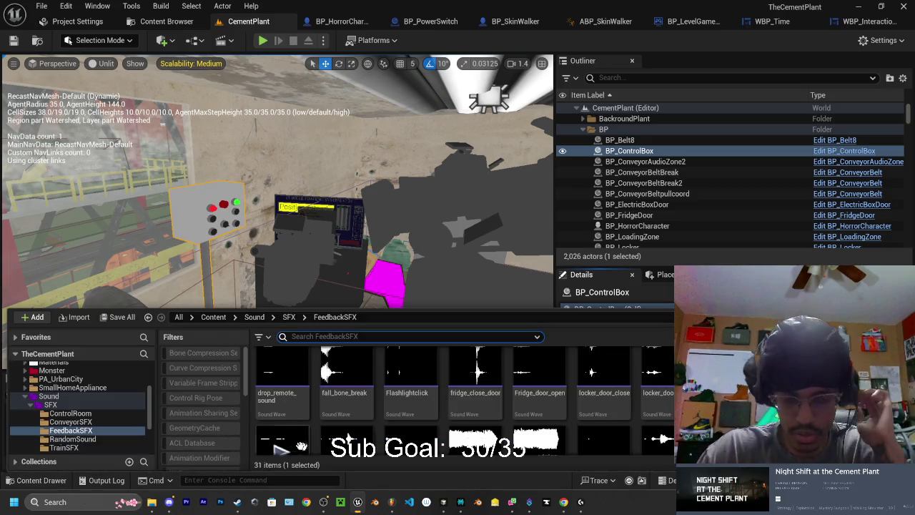
{"action": "scroll", "coordinate": [70, 406], "scroll_direction": "up", "scroll_amount": 2}
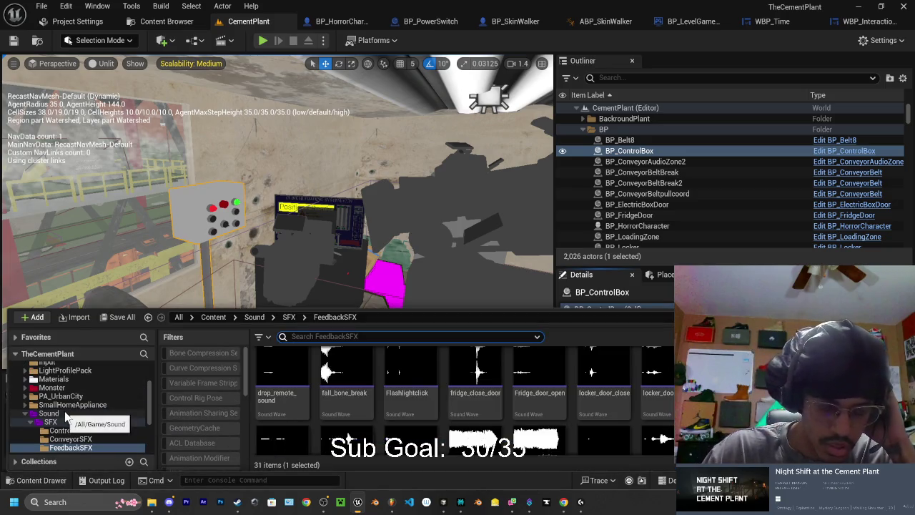
{"action": "scroll", "coordinate": [79, 422], "scroll_direction": "up", "scroll_amount": 4}
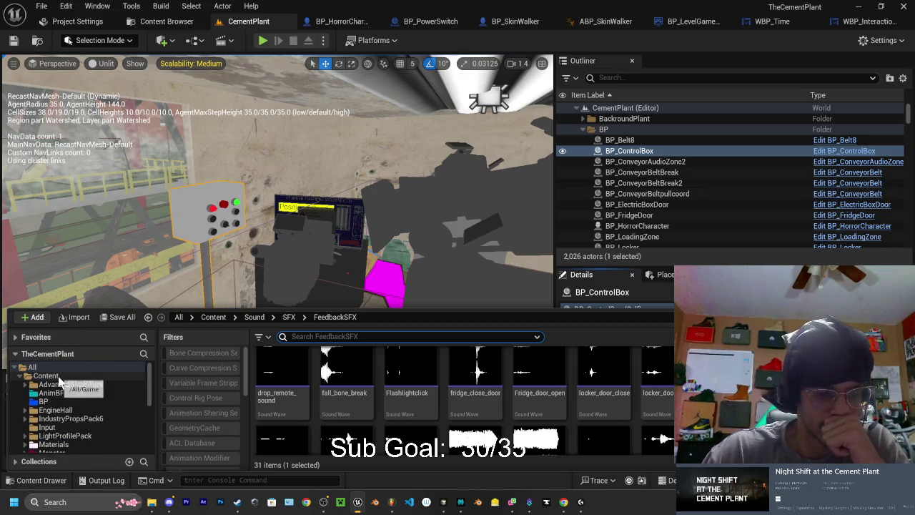
{"action": "left_click", "coordinate": [43, 401]}
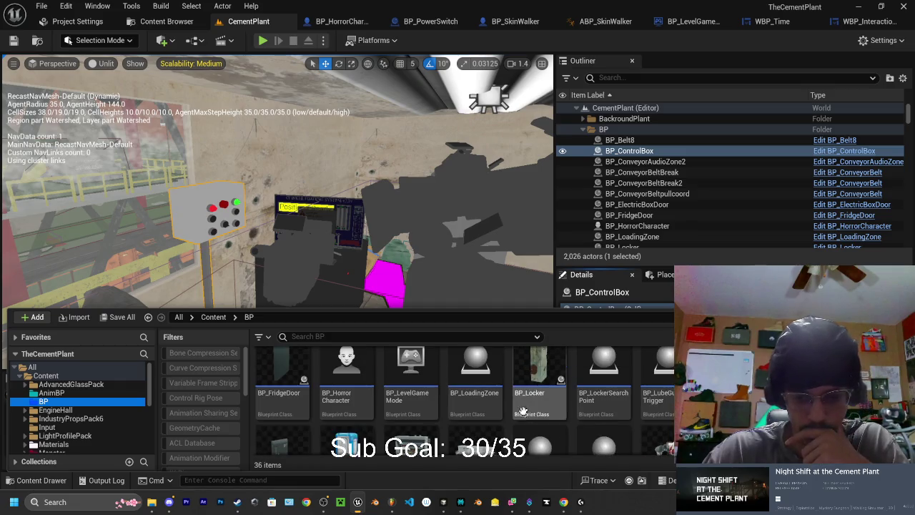
{"action": "scroll", "coordinate": [619, 417], "scroll_direction": "down", "scroll_amount": 5}
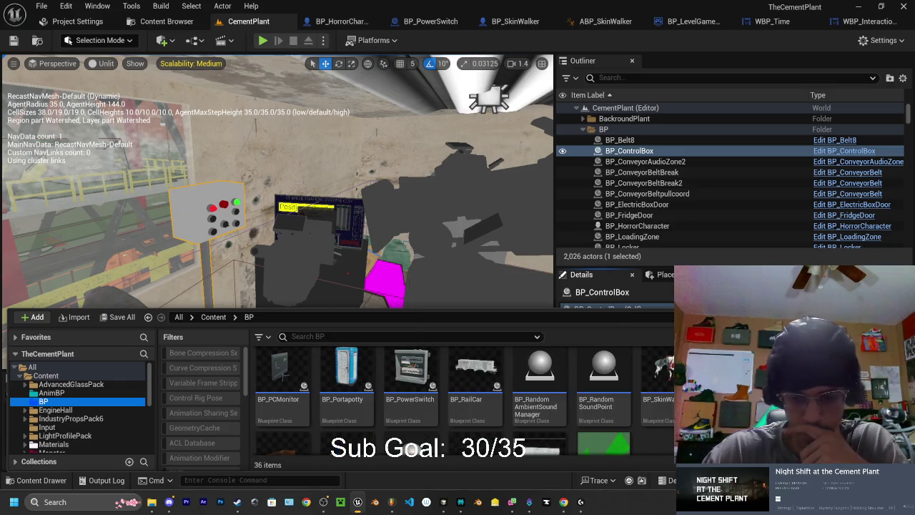
{"action": "scroll", "coordinate": [619, 417], "scroll_direction": "up", "scroll_amount": 2}
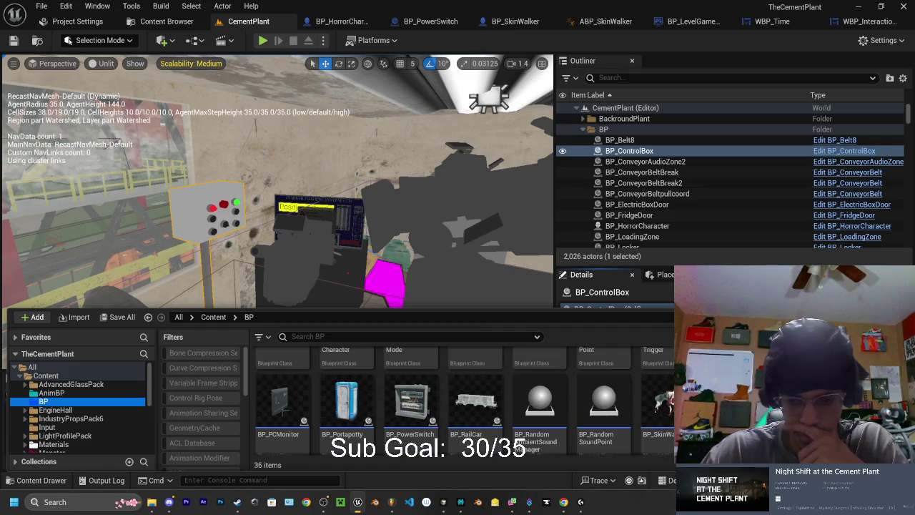
{"action": "scroll", "coordinate": [343, 400], "scroll_direction": "down", "scroll_amount": 1}
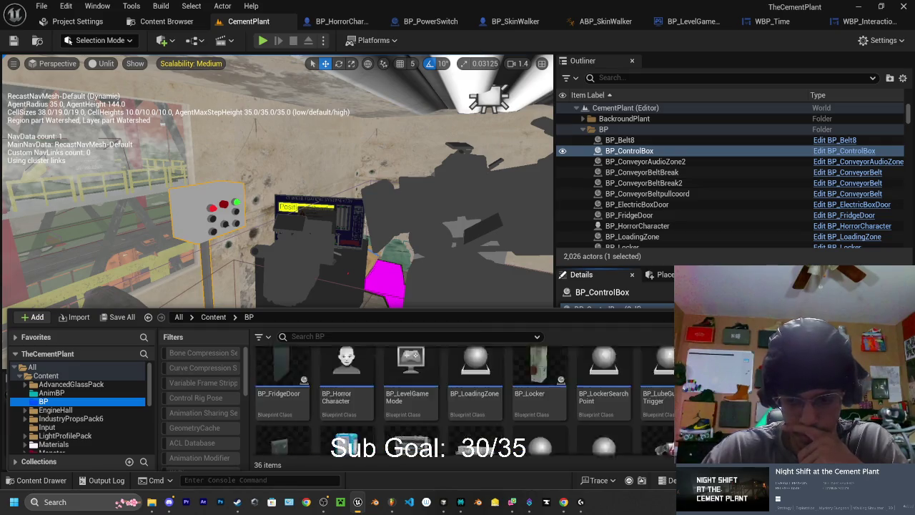
{"action": "scroll", "coordinate": [273, 415], "scroll_direction": "up", "scroll_amount": 1}
{"action": "left_click", "coordinate": [272, 409]}
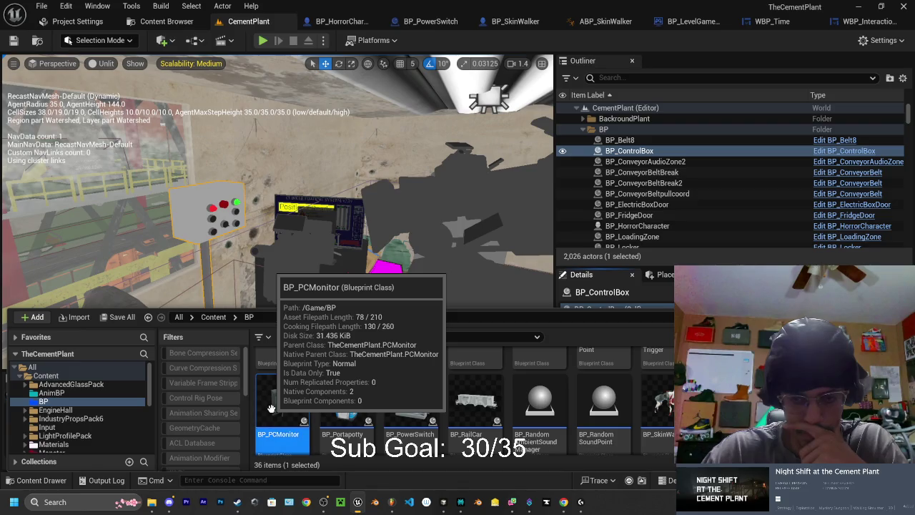
Change BP_PCMonitor's Error Screen Sound from Power_down_sound to pc_error_cement_plant, compile, and return to CementPlant
{"action": "double_click", "coordinate": [272, 409]}
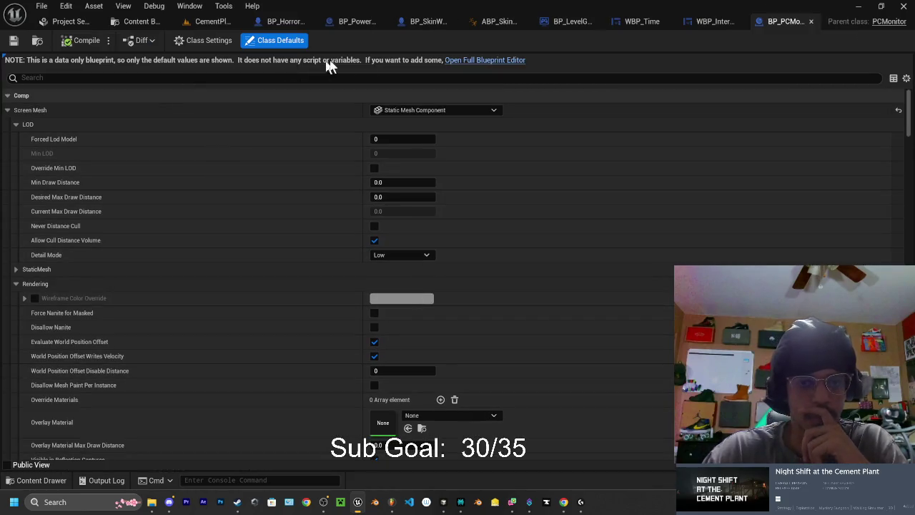
{"action": "left_click", "coordinate": [512, 62]}
{"action": "left_click", "coordinate": [735, 77]}
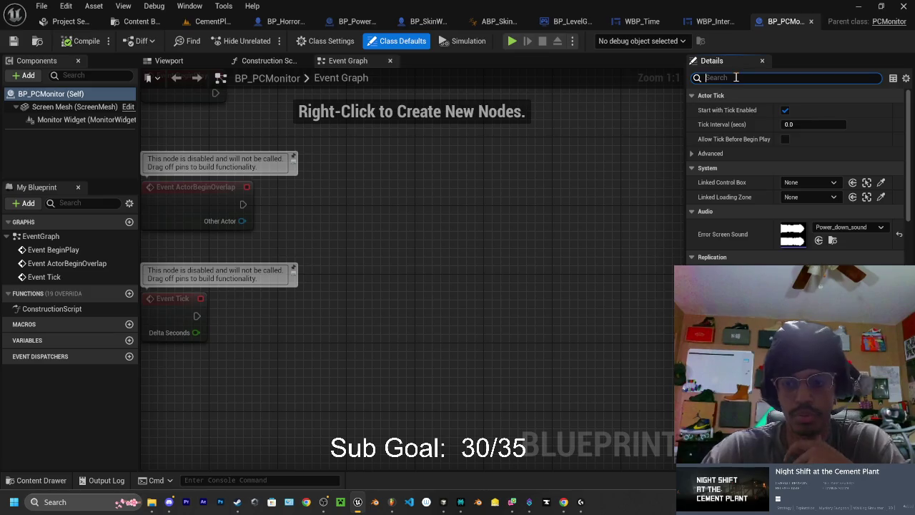
{"action": "left_click", "coordinate": [859, 229]}
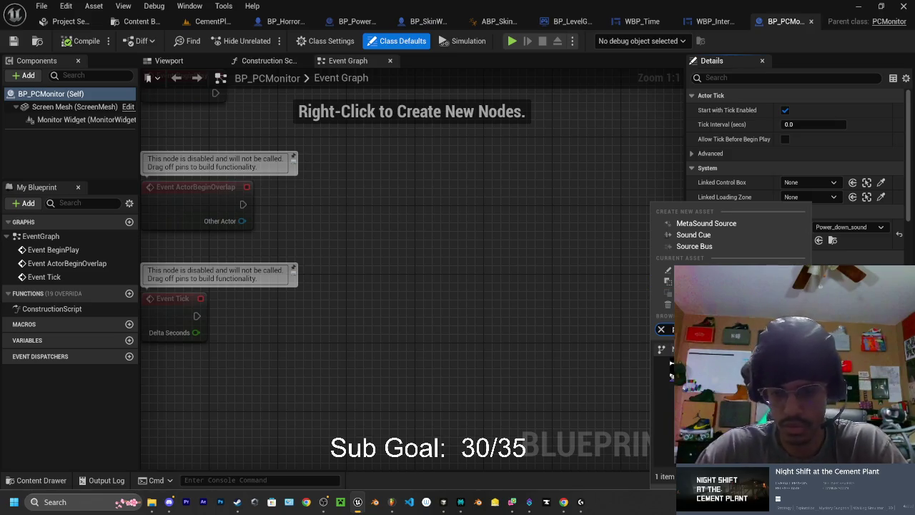
{"action": "key", "text": "Return"}
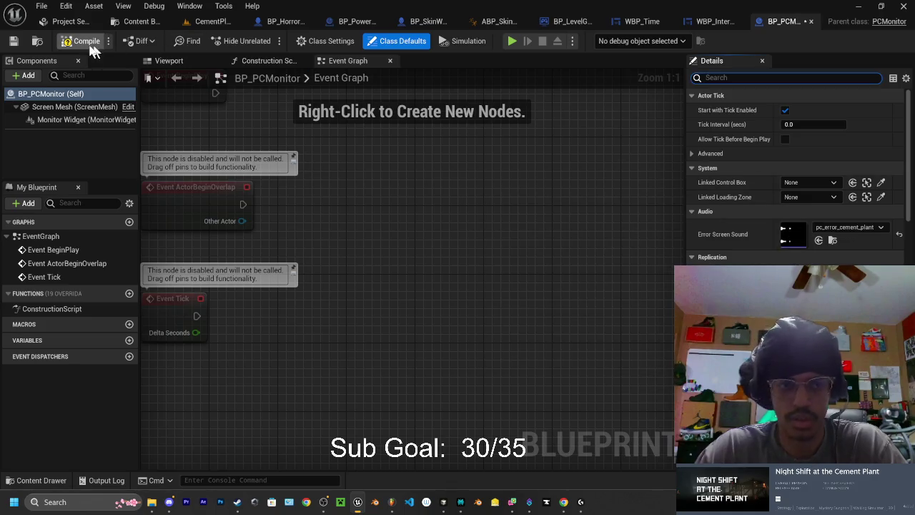
{"action": "left_click", "coordinate": [85, 40]}
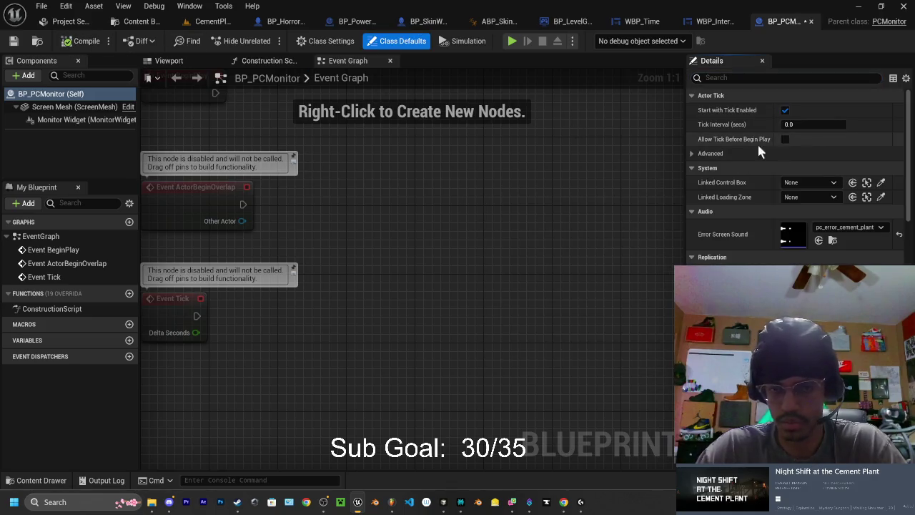
{"action": "left_click", "coordinate": [215, 22]}
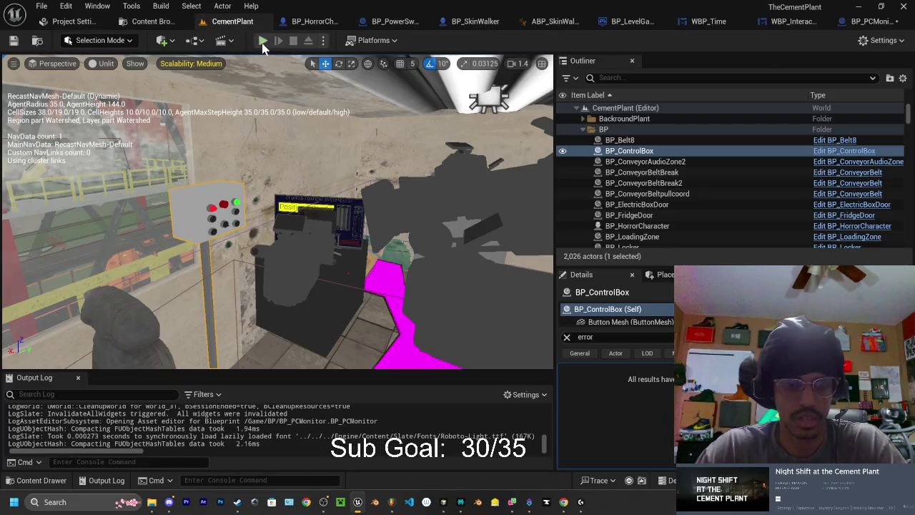
Play-test CementPlant with the new error sound, then view BP_LevelGameMode's Timeclock defaults
{"action": "left_click", "coordinate": [263, 41]}
{"action": "key", "text": "w"}
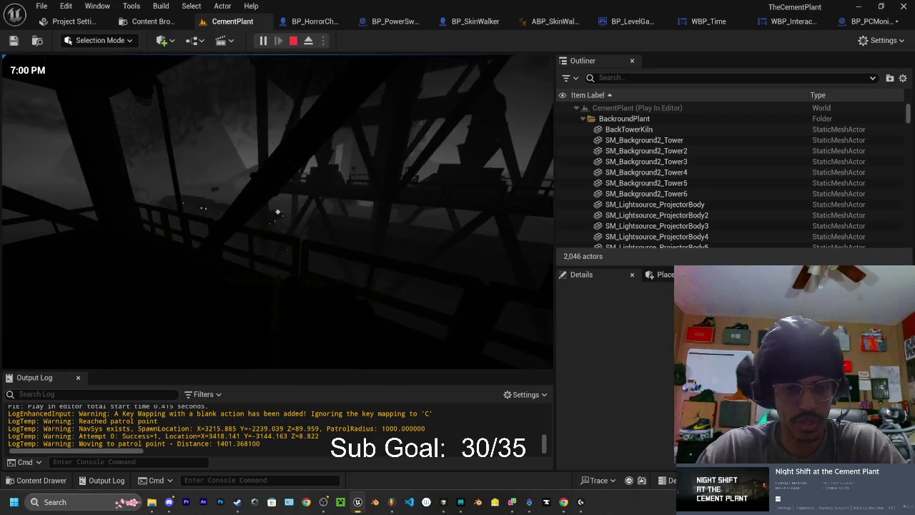
{"action": "key", "text": "Escape"}
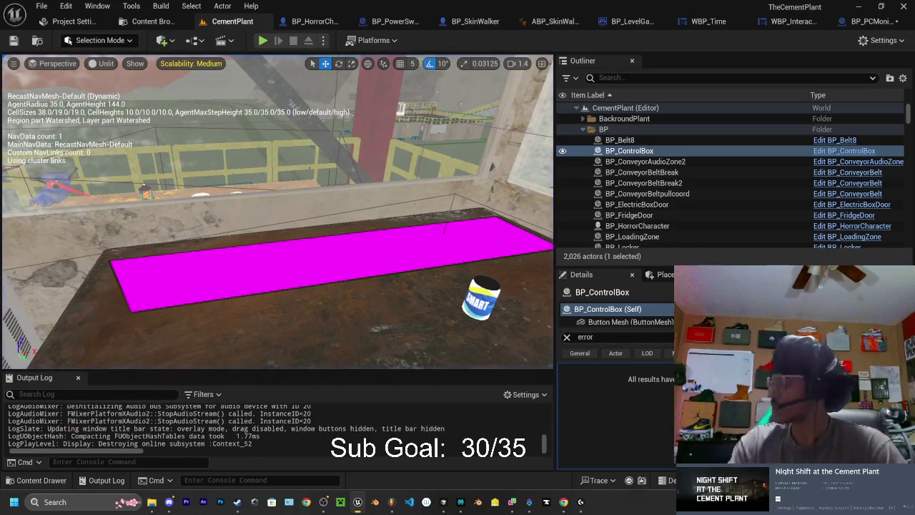
{"action": "left_click", "coordinate": [632, 21]}
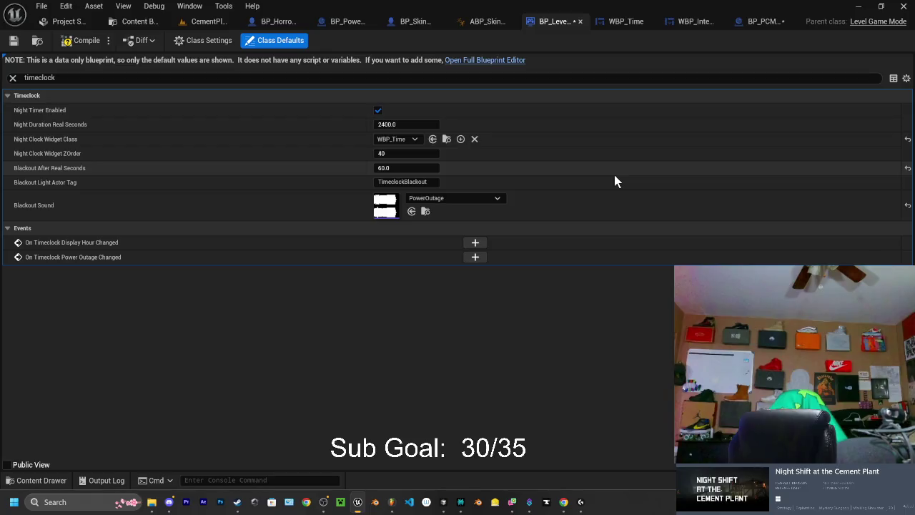
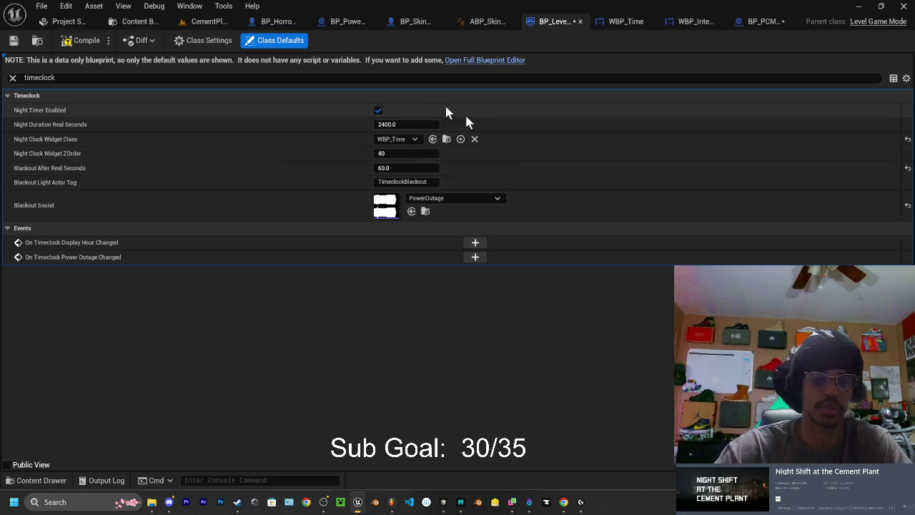
Return to the CementPlant level and browse the Content Drawer to the Sound/SFX/FeedbackSFX folder
{"action": "left_click", "coordinate": [202, 23]}
{"action": "left_click", "coordinate": [35, 480]}
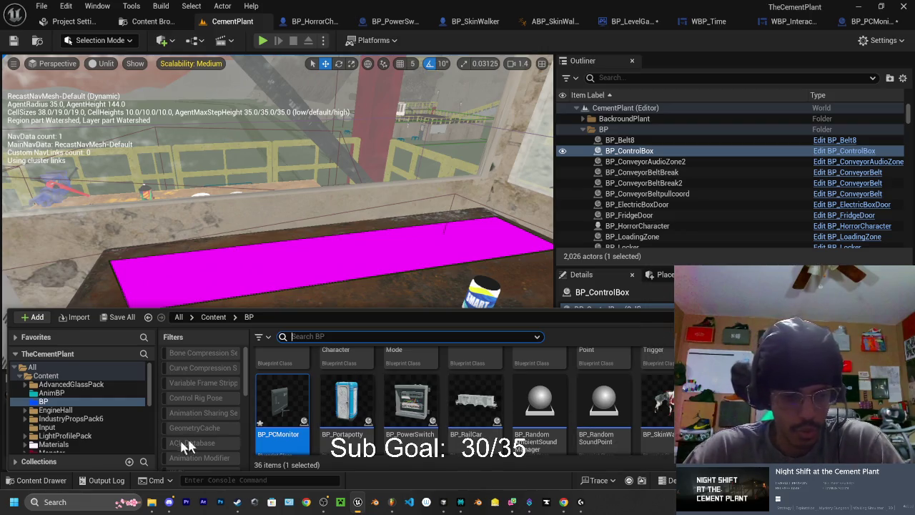
{"action": "scroll", "coordinate": [65, 421], "scroll_direction": "down", "scroll_amount": 1}
{"action": "scroll", "coordinate": [65, 421], "scroll_direction": "down", "scroll_amount": 10}
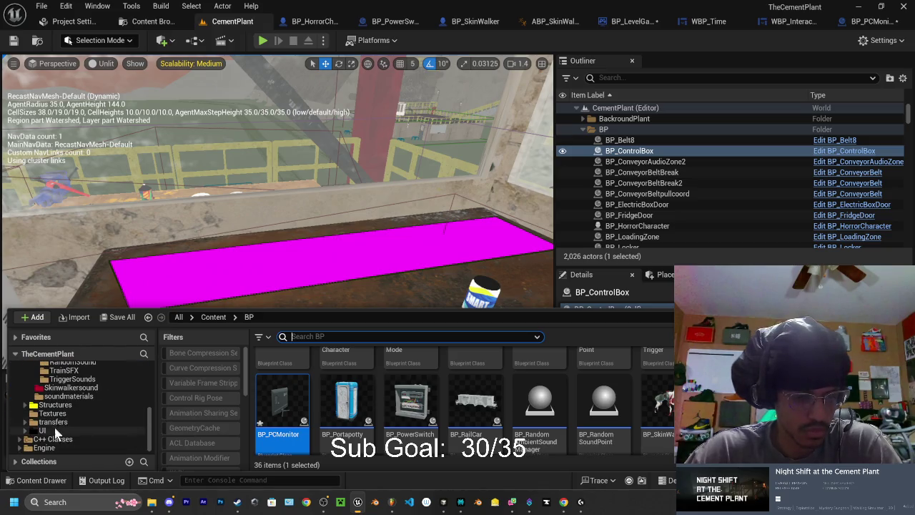
{"action": "scroll", "coordinate": [62, 421], "scroll_direction": "up", "scroll_amount": 3}
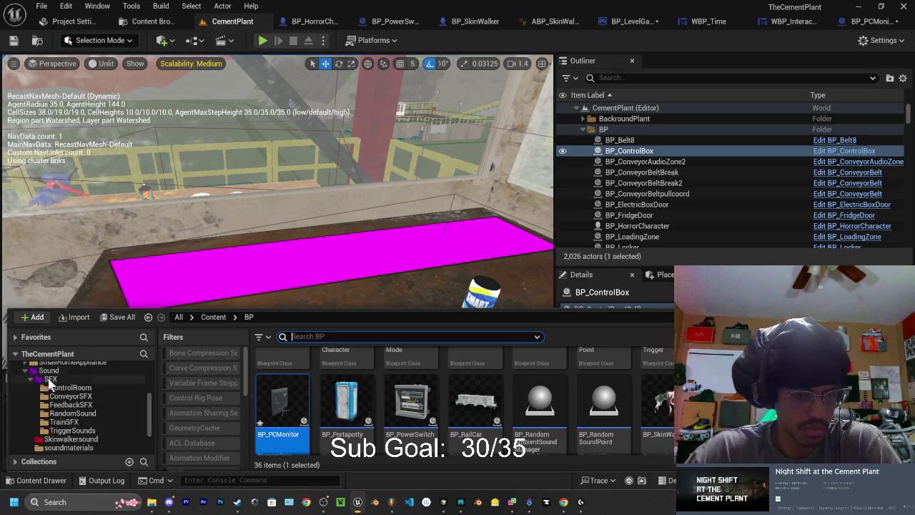
{"action": "left_click", "coordinate": [69, 405]}
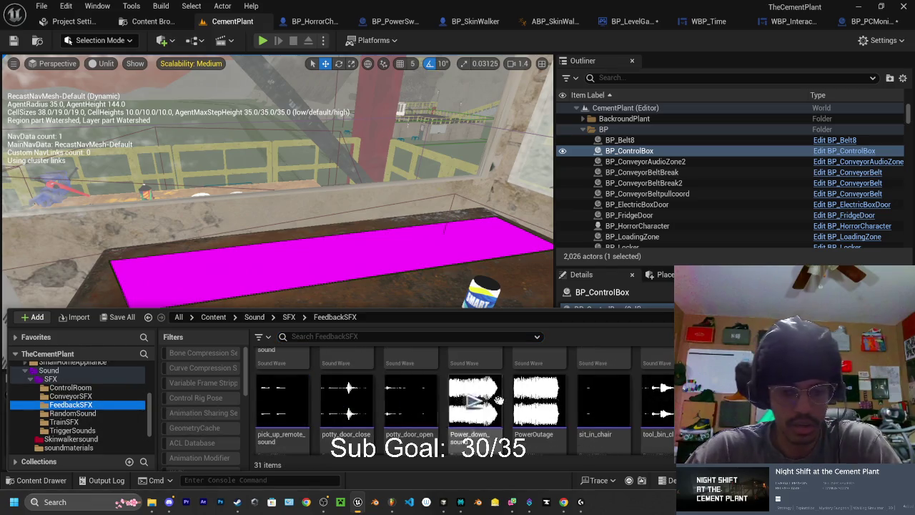
Preview Power_down_sound, then force-delete it despite its BP_PCMonitor reference
{"action": "left_click", "coordinate": [152, 502]}
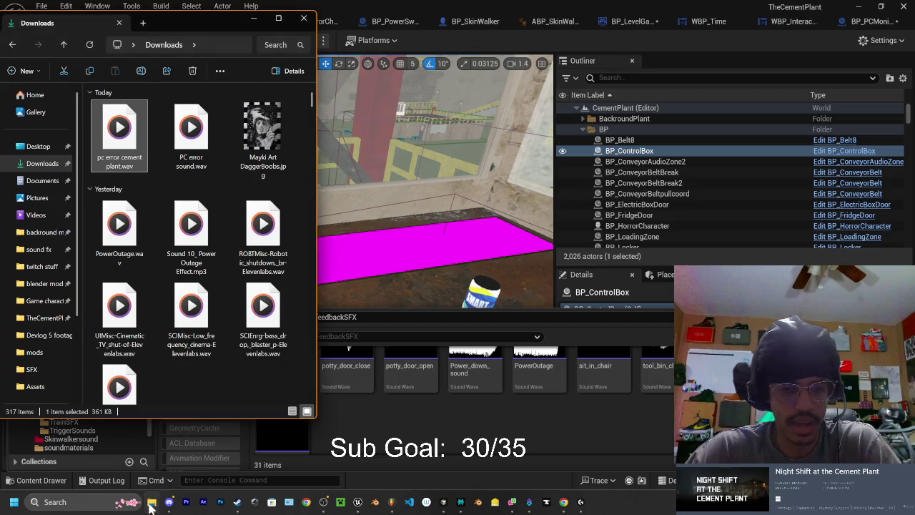
{"action": "left_click", "coordinate": [152, 502]}
{"action": "scroll", "coordinate": [537, 372], "scroll_direction": "up", "scroll_amount": 1}
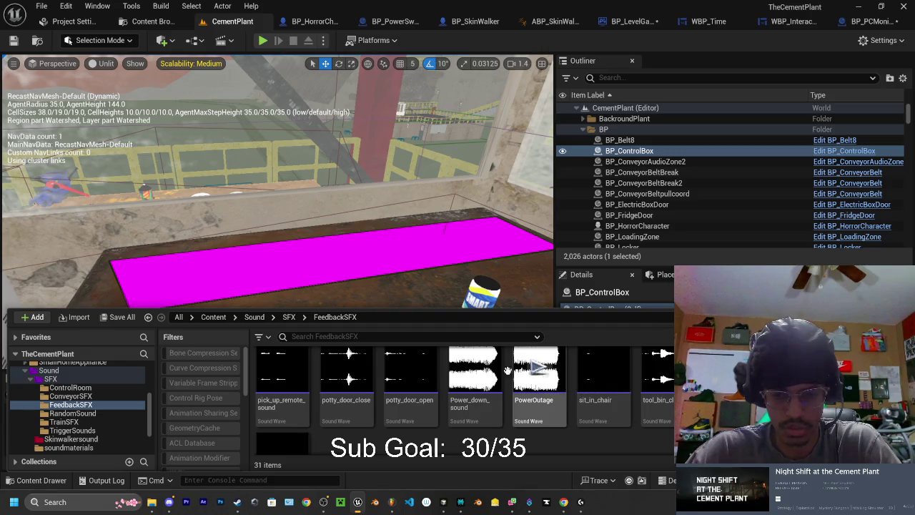
{"action": "left_click", "coordinate": [476, 366]}
{"action": "left_click", "coordinate": [478, 371]}
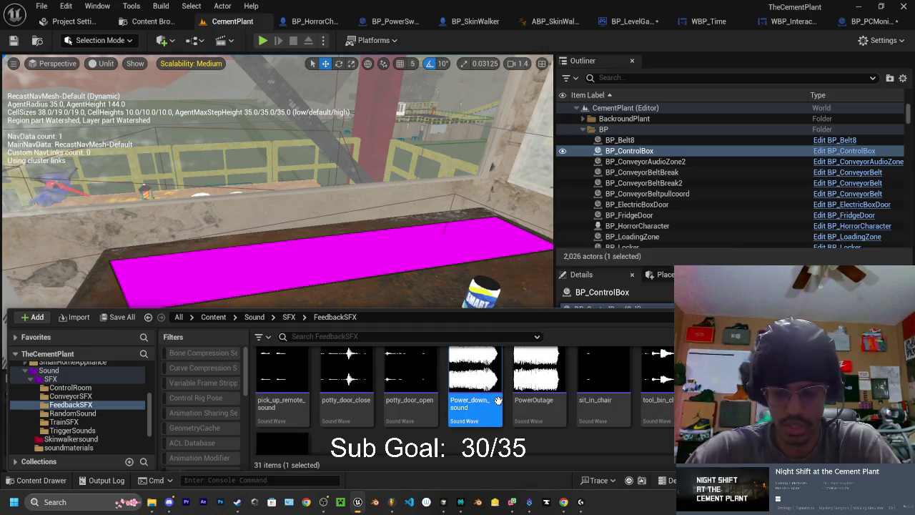
{"action": "key", "text": "Delete"}
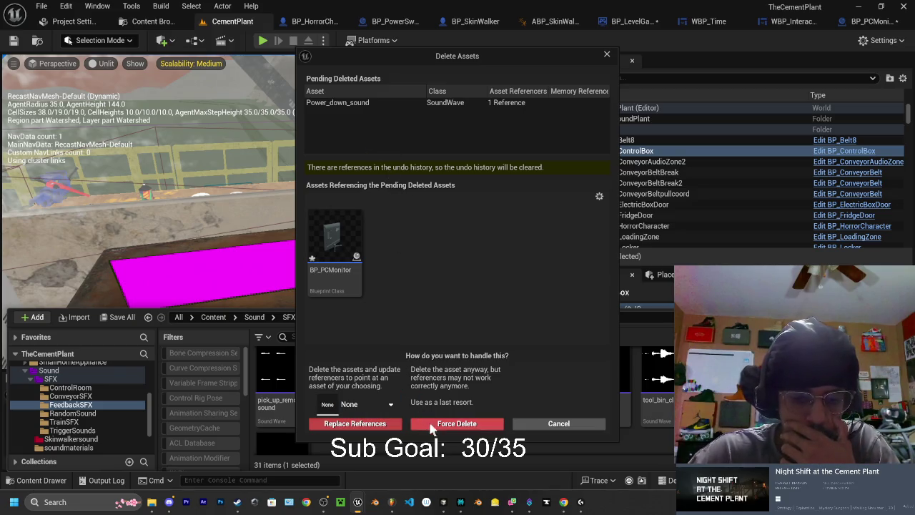
{"action": "left_click", "coordinate": [456, 423]}
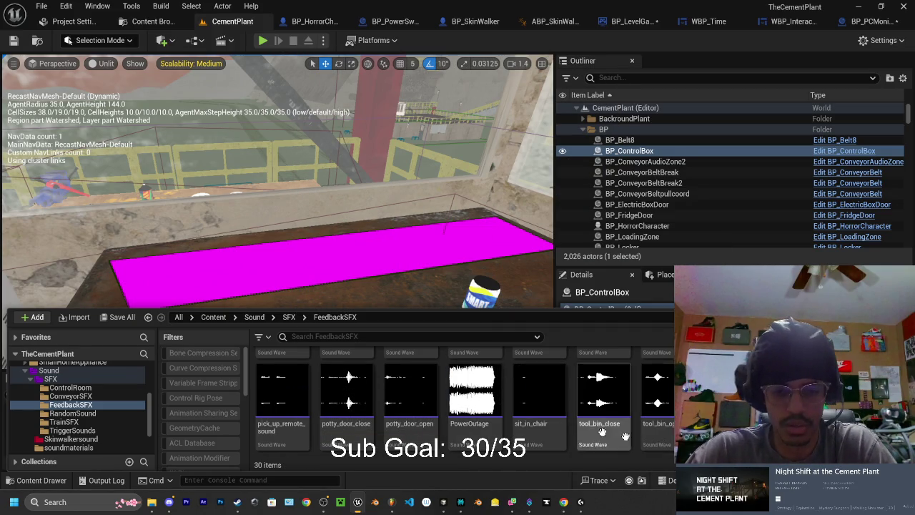
{"action": "left_click", "coordinate": [860, 23]}
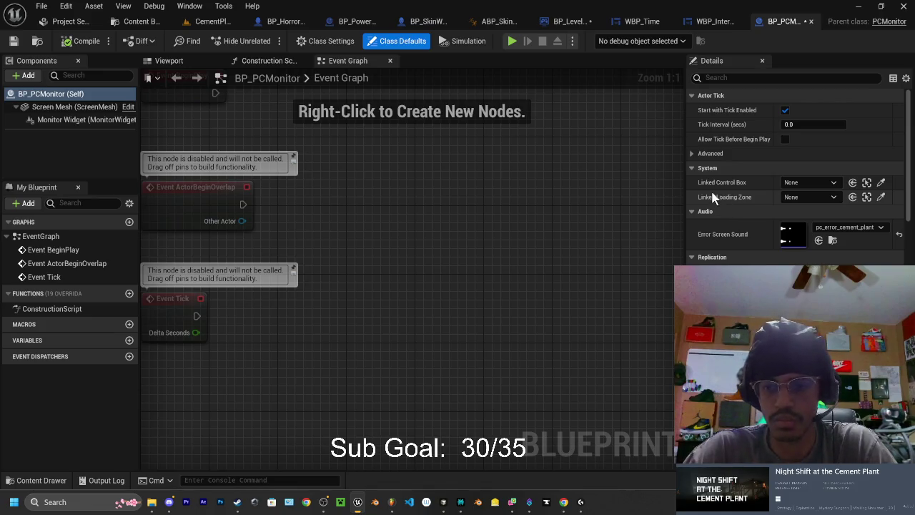
{"action": "left_click", "coordinate": [798, 183]}
{"action": "left_click", "coordinate": [797, 184]}
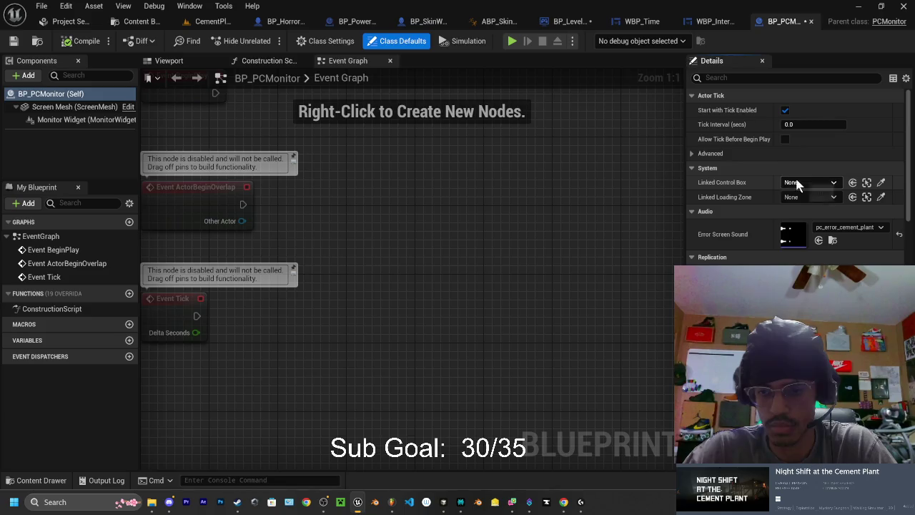
{"action": "left_click", "coordinate": [791, 184]}
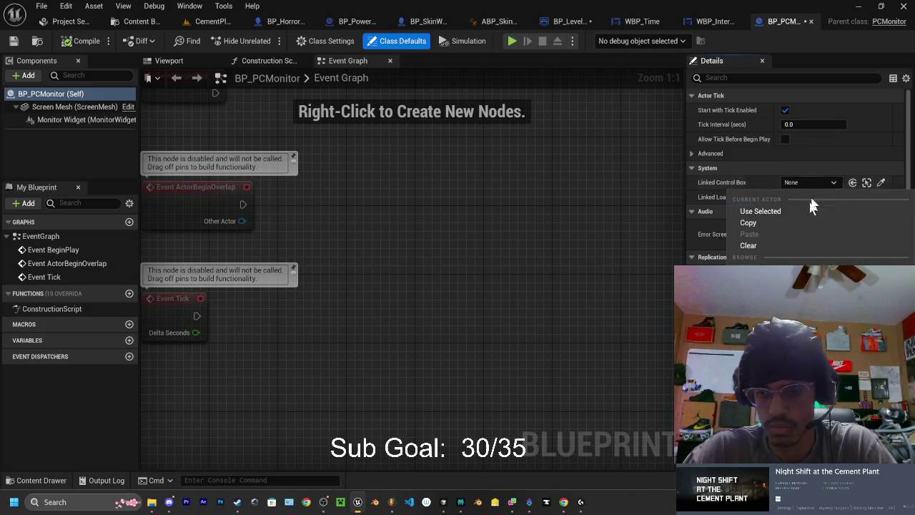
{"action": "left_click", "coordinate": [797, 184]}
{"action": "left_click", "coordinate": [798, 197]}
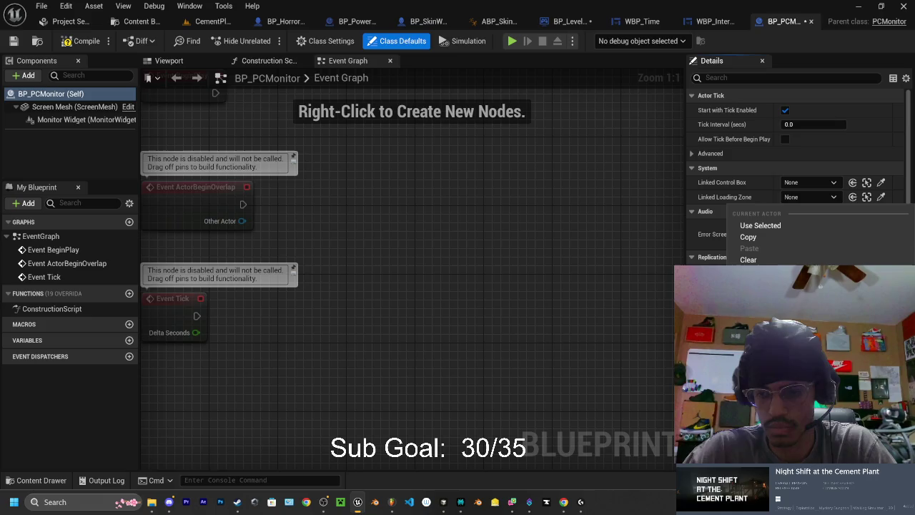
{"action": "left_click", "coordinate": [798, 197]}
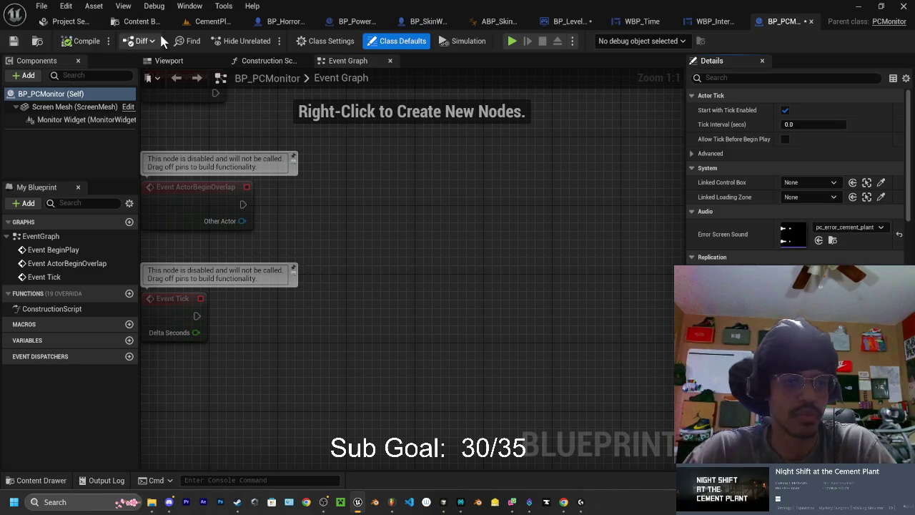
{"action": "left_click", "coordinate": [210, 23]}
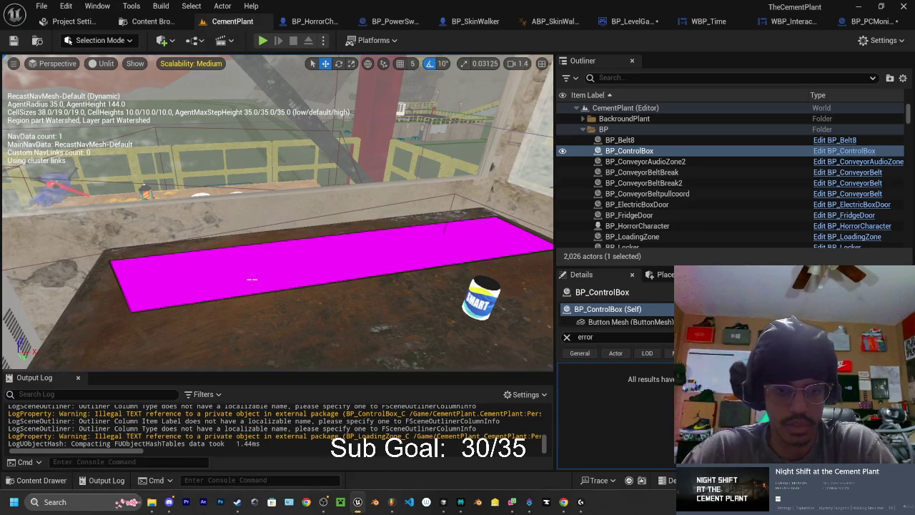
Select the PC monitor on the desk and clear the 'error' Details filter to show all properties
{"action": "mouse_move", "coordinate": [279, 214]}
{"action": "left_mouse_down"}
{"action": "mouse_move", "coordinate": [236, 158]}
{"action": "mouse_move", "coordinate": [250, 215]}
{"action": "mouse_move", "coordinate": [245, 286]}
{"action": "left_mouse_up"}
{"action": "left_click", "coordinate": [272, 264]}
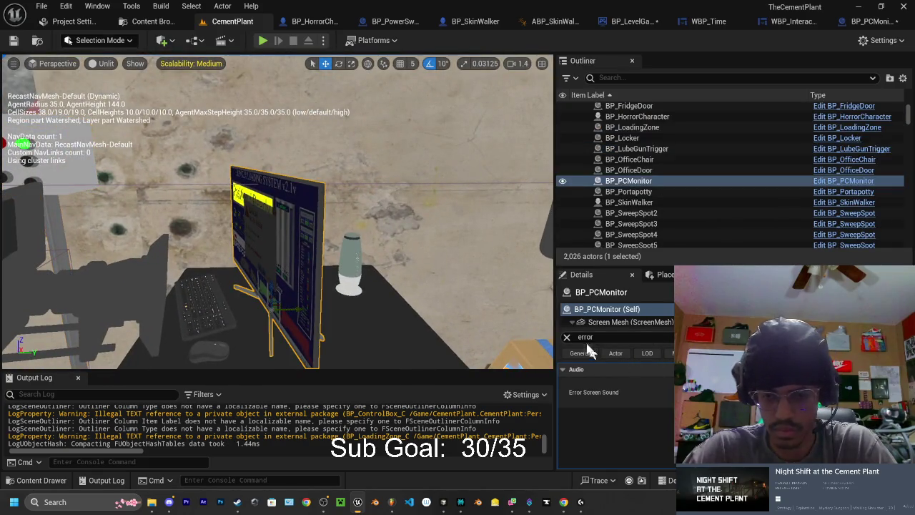
{"action": "left_click", "coordinate": [567, 337]}
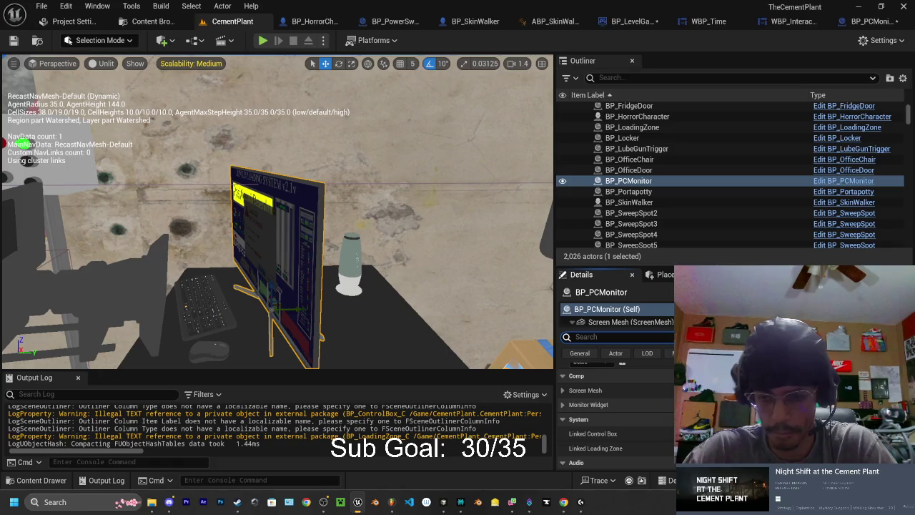
{"action": "scroll", "coordinate": [615, 415], "scroll_direction": "down", "scroll_amount": 3}
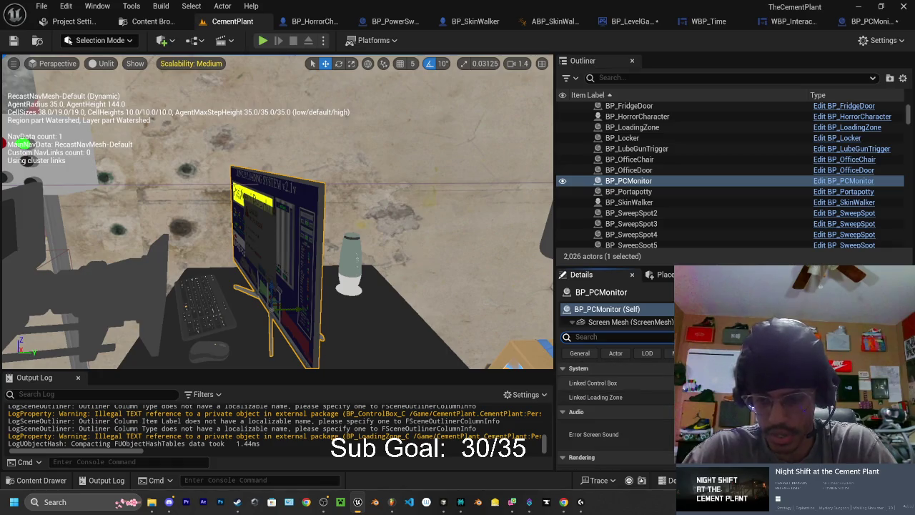
{"action": "scroll", "coordinate": [615, 415], "scroll_direction": "up", "scroll_amount": 3}
{"action": "left_click_drag", "start_coordinate": [417, 208], "coordinate": [268, 354]}
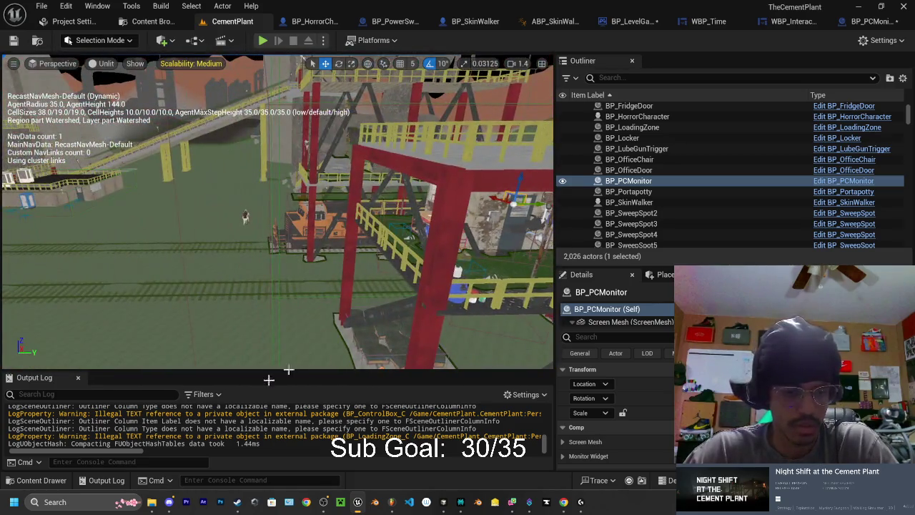
In File Explorer, browse to TheCementPlant's Assets/Music/SFX folder beside Unreal's FeedbackSFX folder
{"action": "left_click", "coordinate": [44, 482]}
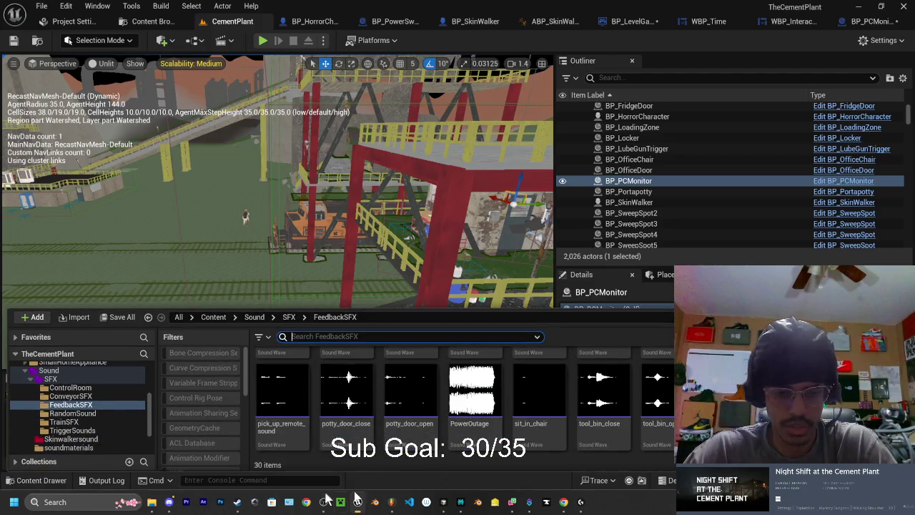
{"action": "left_click", "coordinate": [152, 502]}
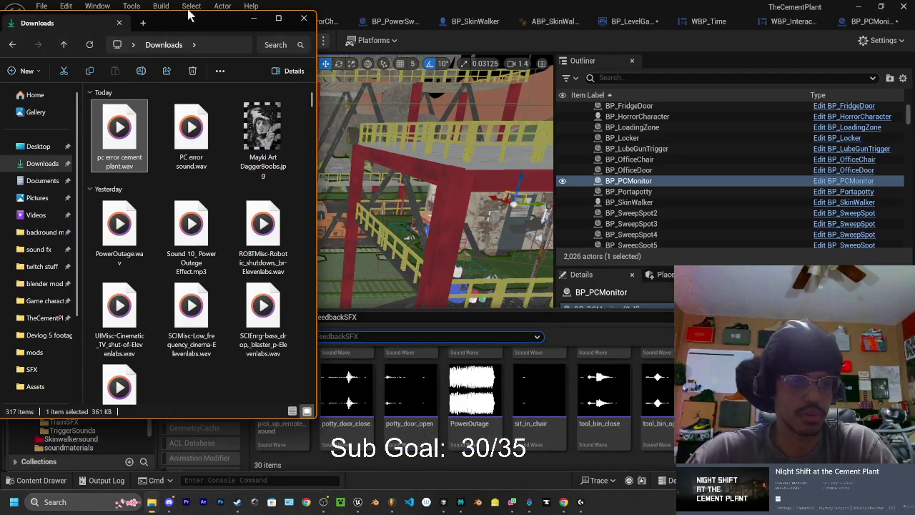
{"action": "left_click_drag", "start_coordinate": [190, 14], "coordinate": [634, 19]}
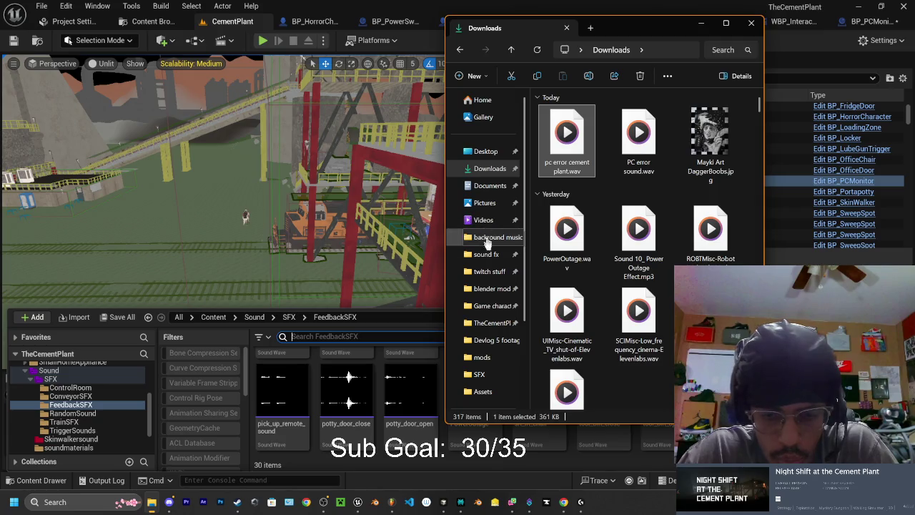
{"action": "left_click", "coordinate": [465, 322]}
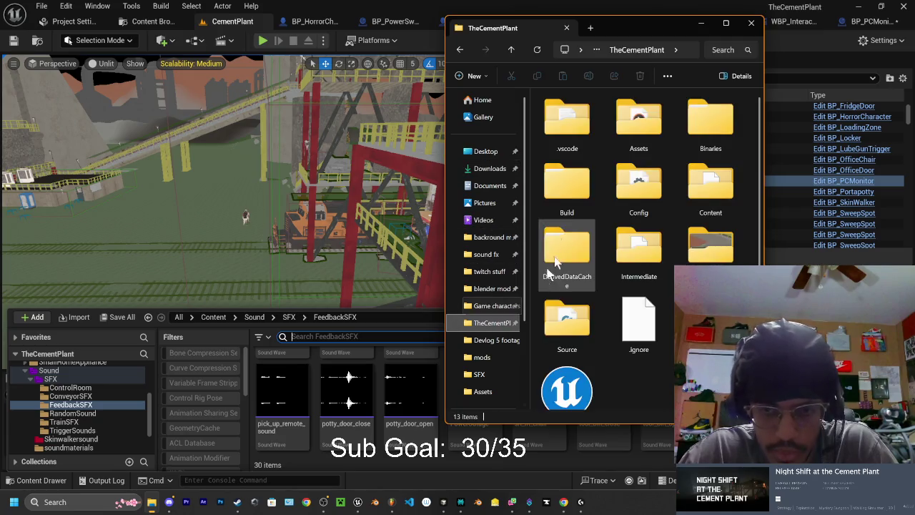
{"action": "double_click", "coordinate": [638, 120]}
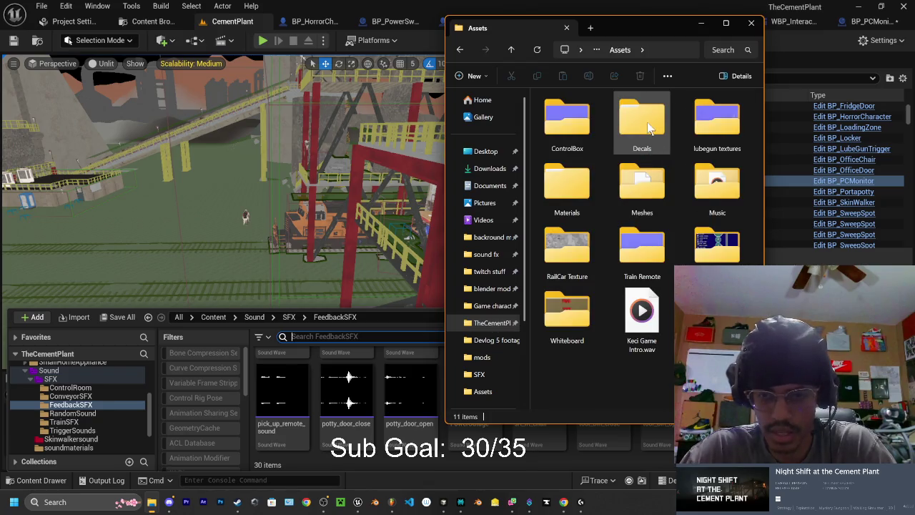
{"action": "double_click", "coordinate": [717, 185]}
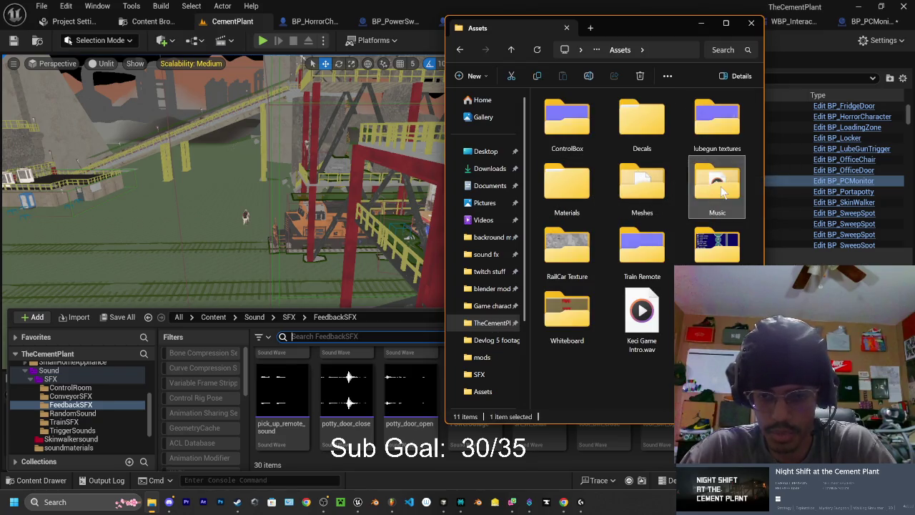
{"action": "double_click", "coordinate": [558, 113]}
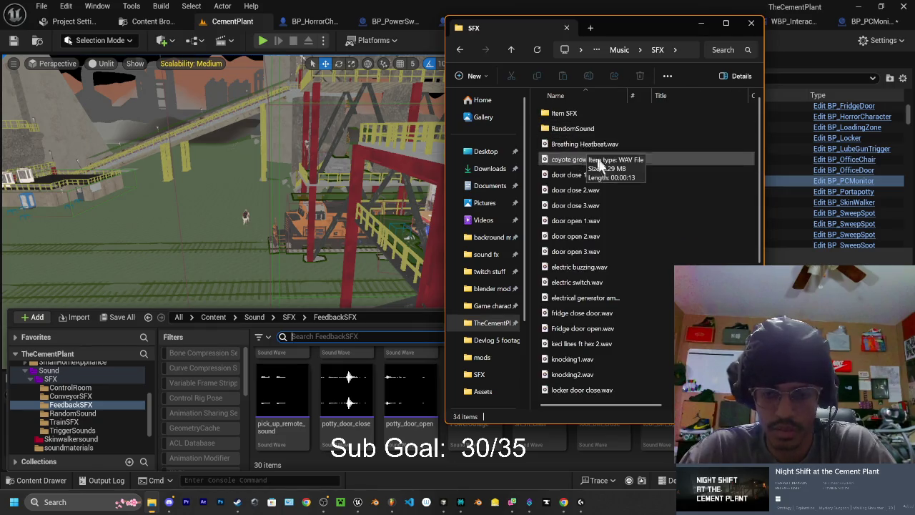
{"action": "scroll", "coordinate": [613, 211], "scroll_direction": "down", "scroll_amount": 5}
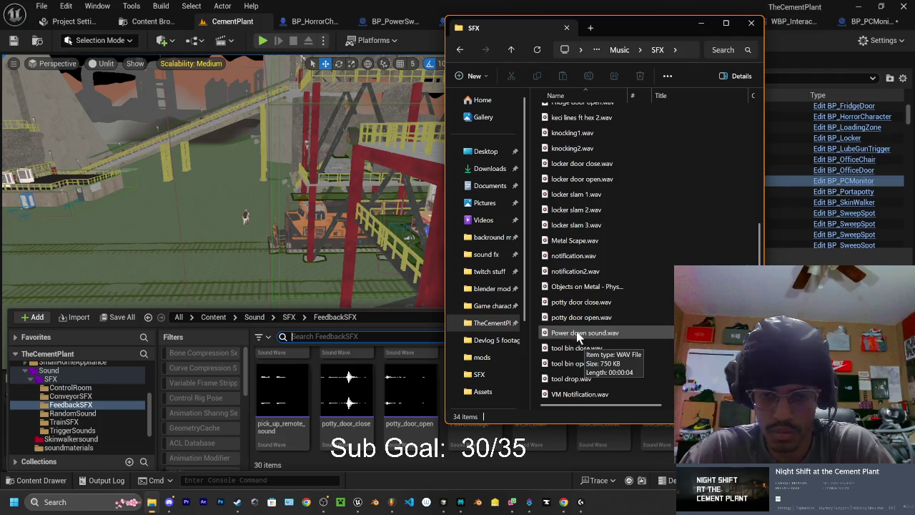
{"action": "scroll", "coordinate": [576, 315], "scroll_direction": "up", "scroll_amount": 5}
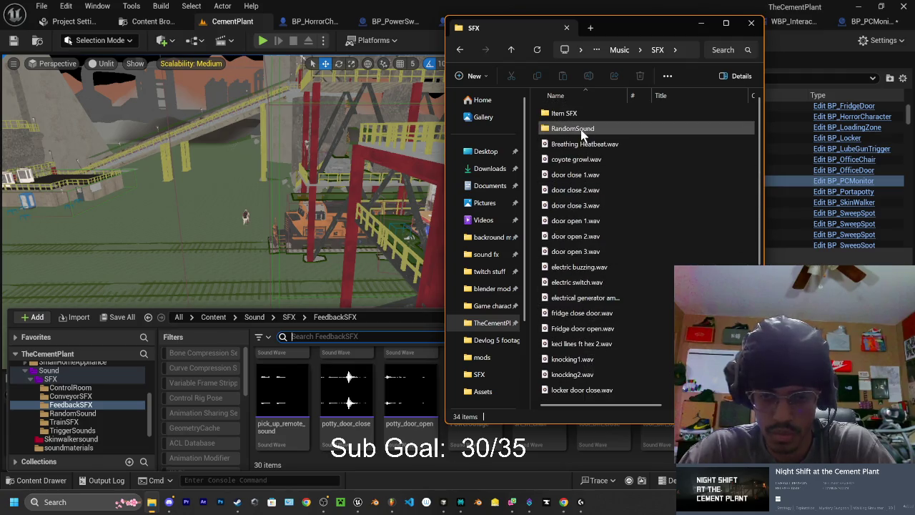
Play electric switch.wav, then drag it into FeedbackSFX to import it
{"action": "left_click", "coordinate": [571, 284]}
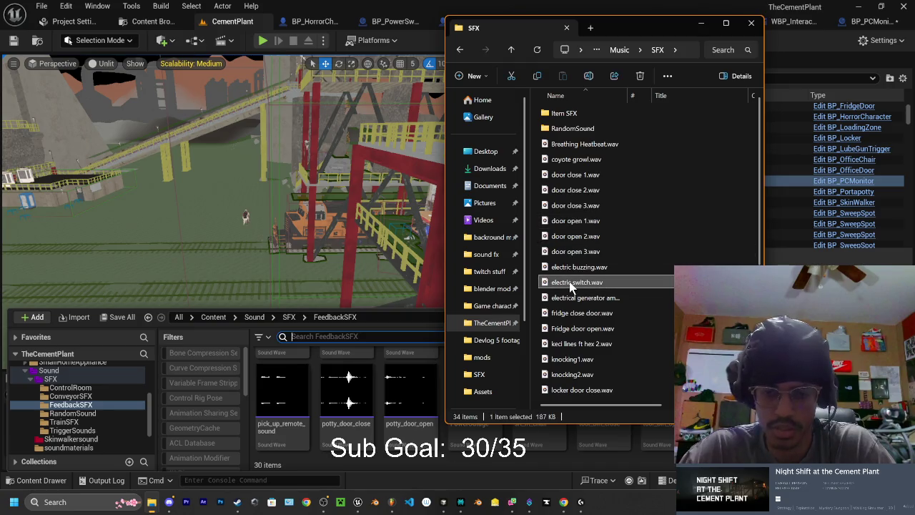
{"action": "double_click", "coordinate": [604, 283]}
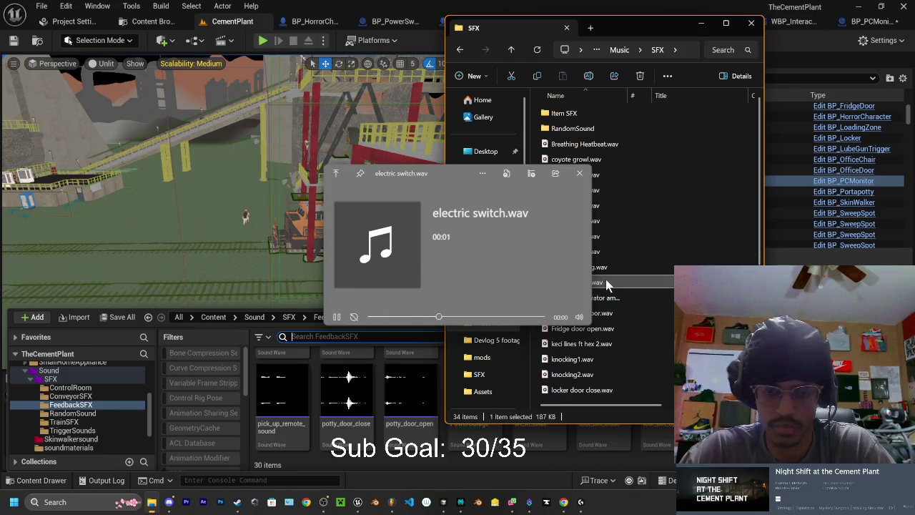
{"action": "left_click_drag", "start_coordinate": [600, 283], "coordinate": [449, 455]}
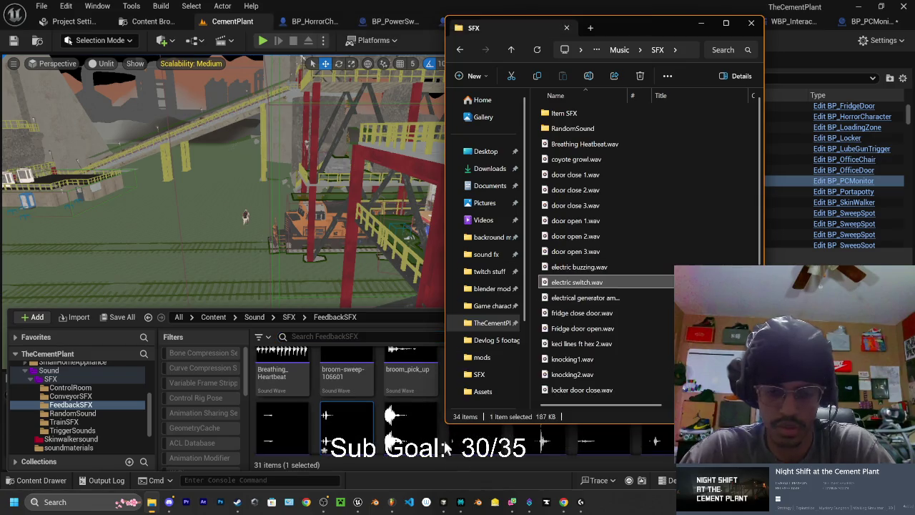
{"action": "left_click", "coordinate": [368, 281]}
{"action": "left_click_drag", "start_coordinate": [368, 280], "coordinate": [315, 250]}
Select the power switch panel, switch to BP_PowerSwitch's class defaults, and close BP_PCMonitor
{"action": "left_click", "coordinate": [311, 243]}
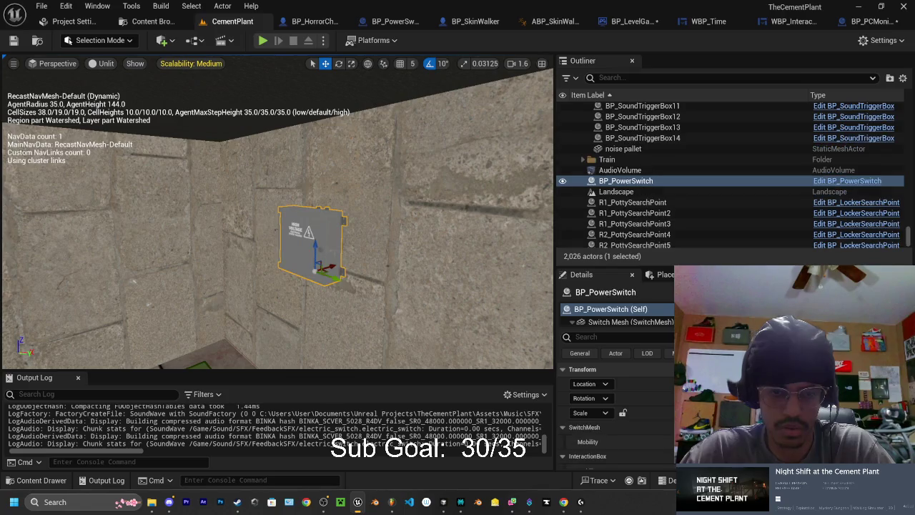
{"action": "left_click", "coordinate": [50, 480]}
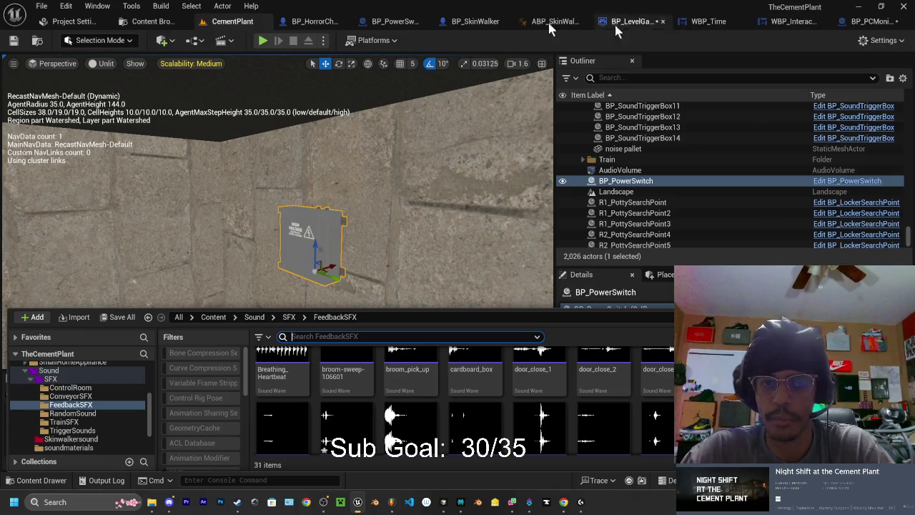
{"action": "left_click", "coordinate": [400, 22]}
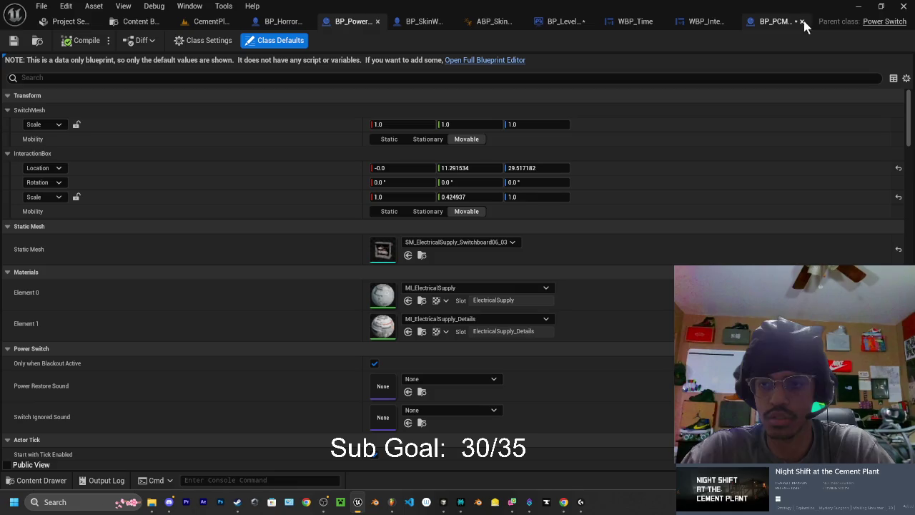
{"action": "left_click", "coordinate": [802, 21]}
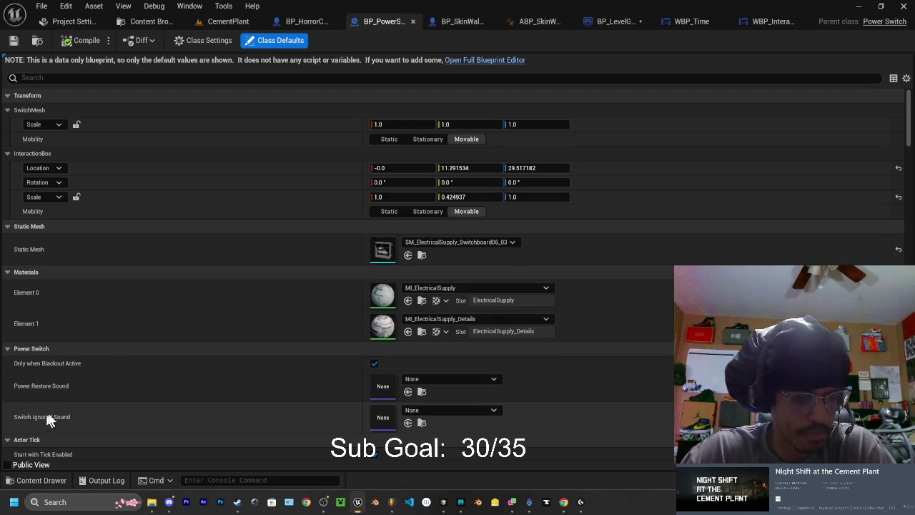
{"action": "scroll", "coordinate": [50, 415], "scroll_direction": "down", "scroll_amount": 1}
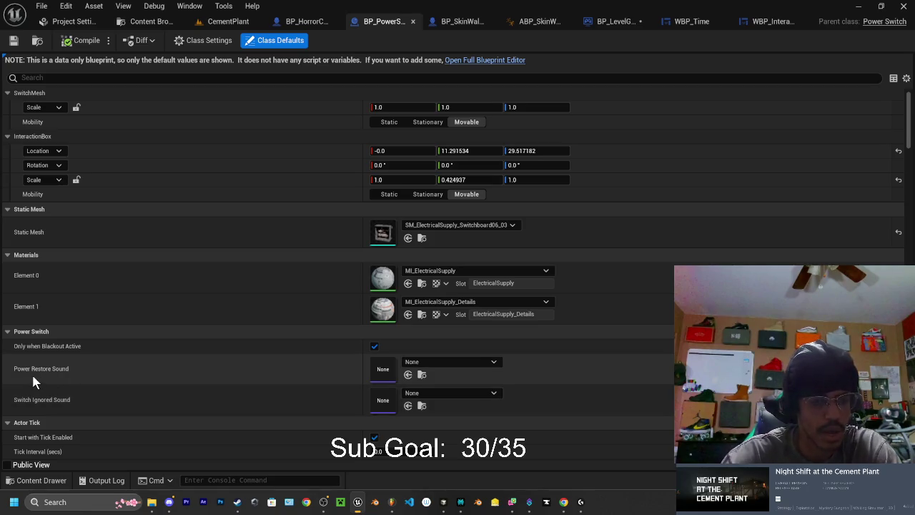
Ask Cursor's agent why the setting is named SwitchIgnoredSound and read its explanation
{"action": "left_click", "coordinate": [443, 502]}
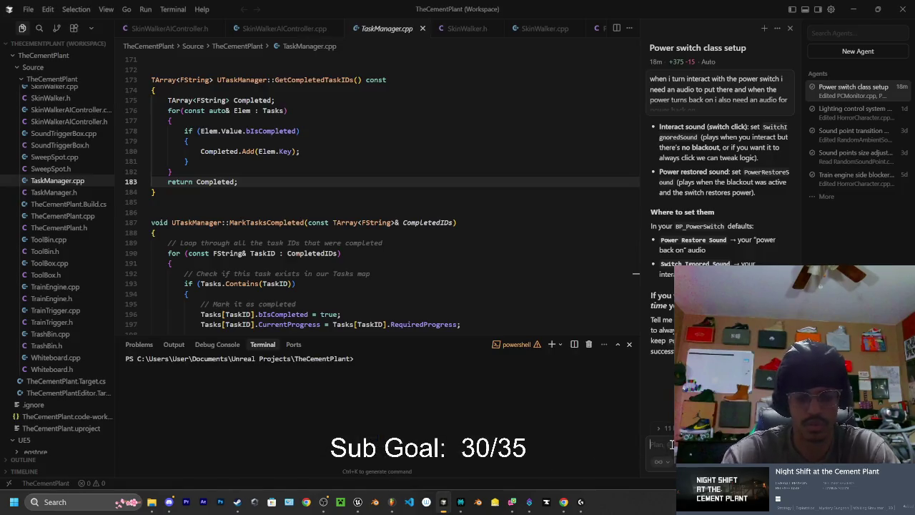
{"action": "type", "text": "why is"}
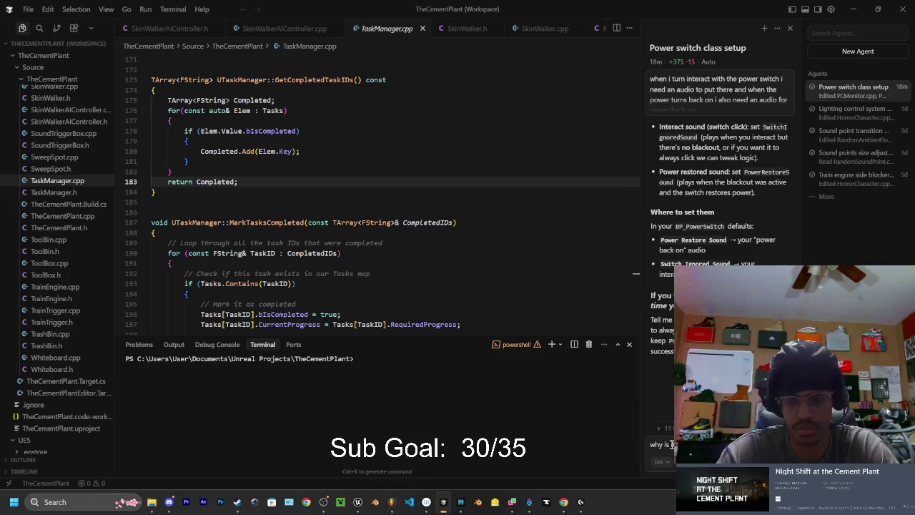
{"action": "type", "text": "where"}
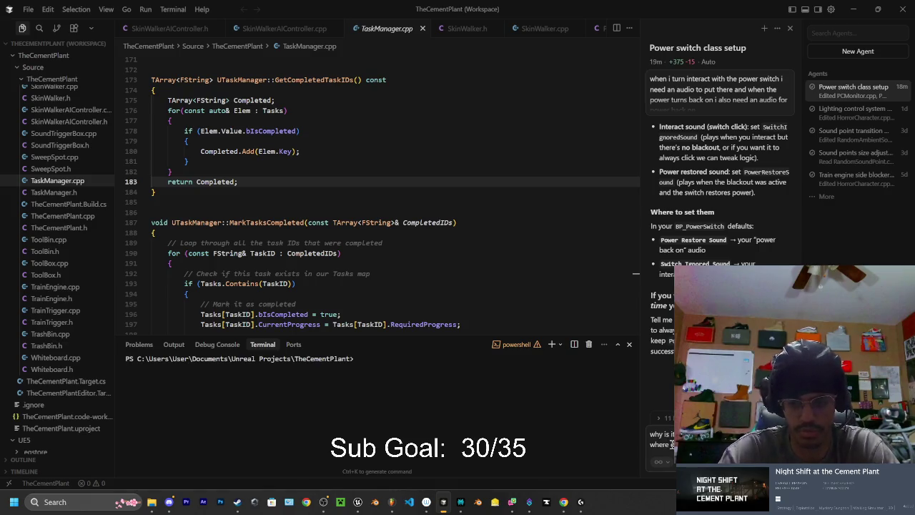
{"action": "key", "text": "Return"}
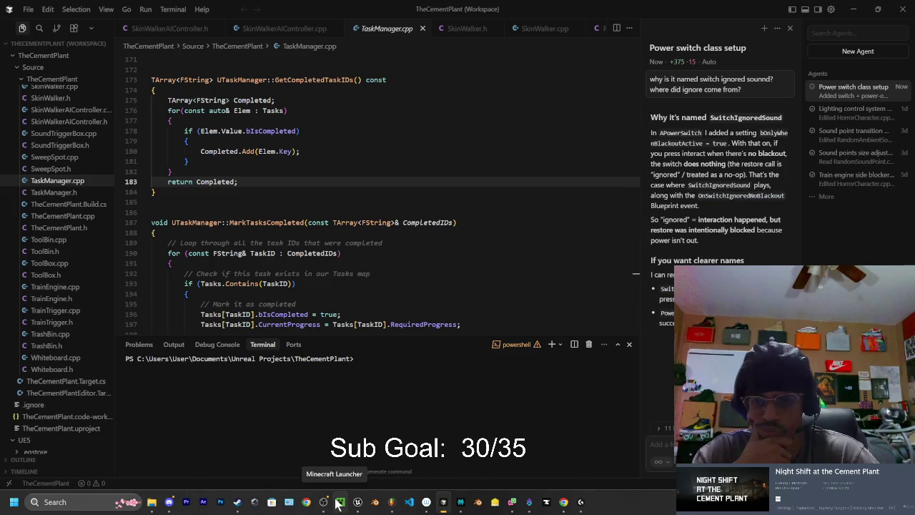
{"action": "scroll", "coordinate": [715, 214], "scroll_direction": "up", "scroll_amount": 3}
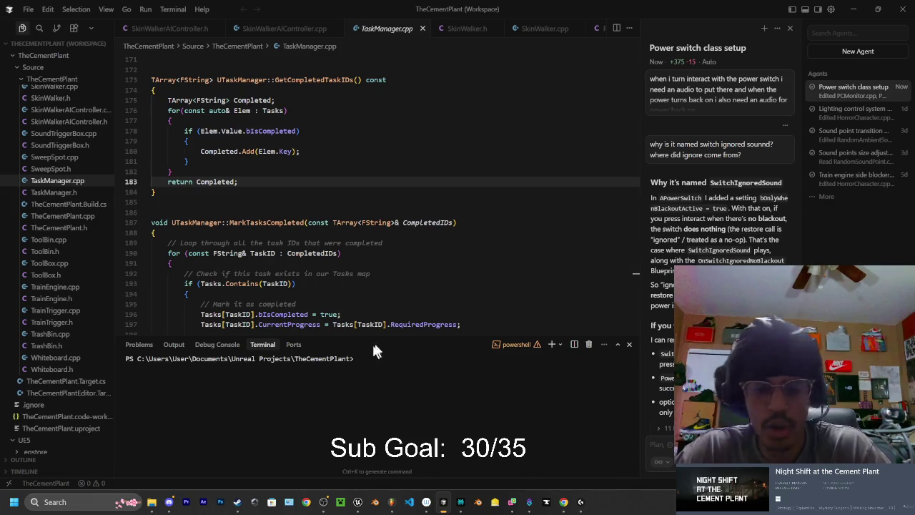
{"action": "mouse_move", "coordinate": [326, 506]}
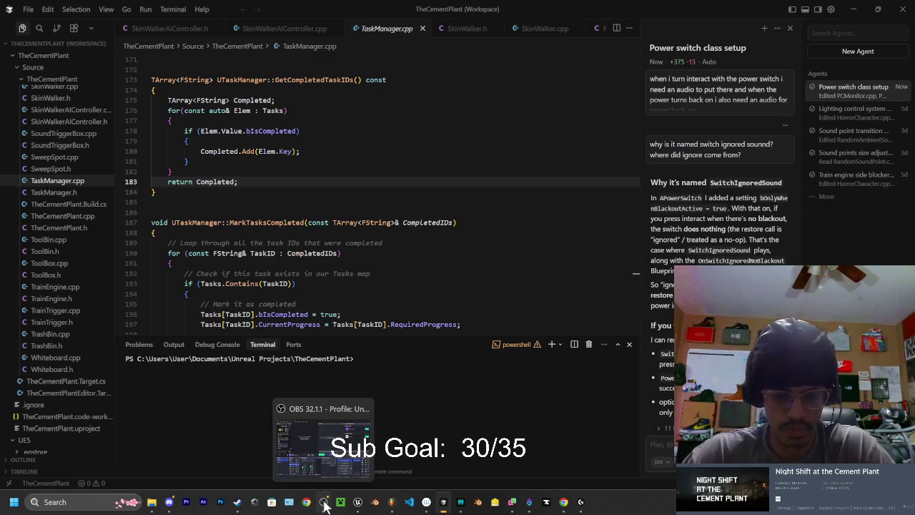
Close Wacom Center and set the power switch's Switch Ignored Sound to electric_switch
{"action": "left_click", "coordinate": [443, 506]}
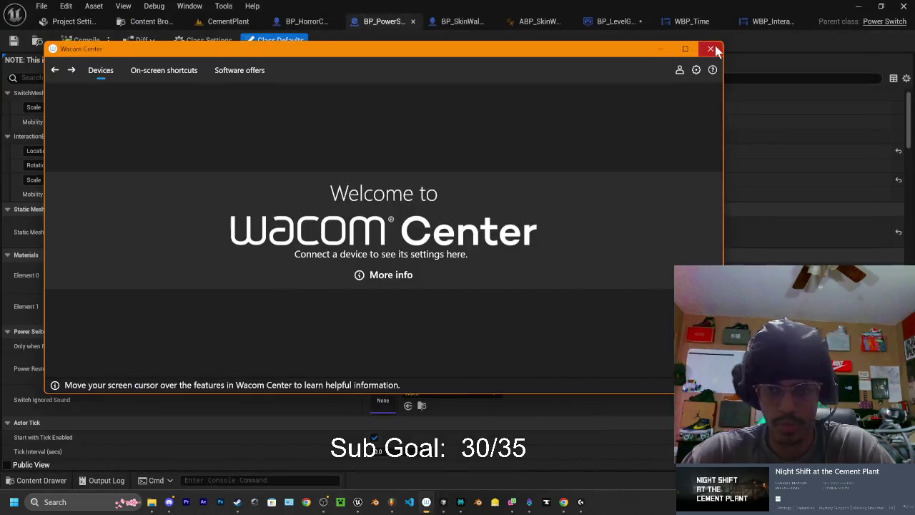
{"action": "left_click", "coordinate": [710, 49]}
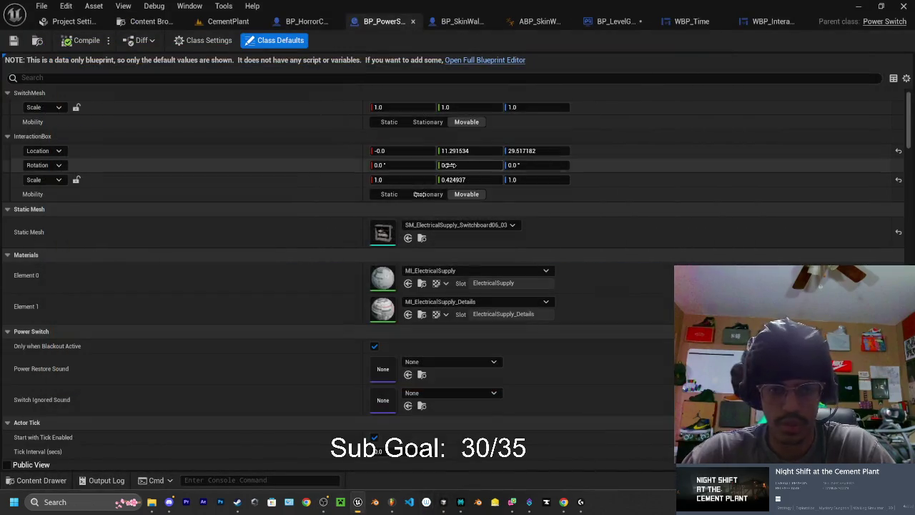
{"action": "left_click", "coordinate": [443, 506]}
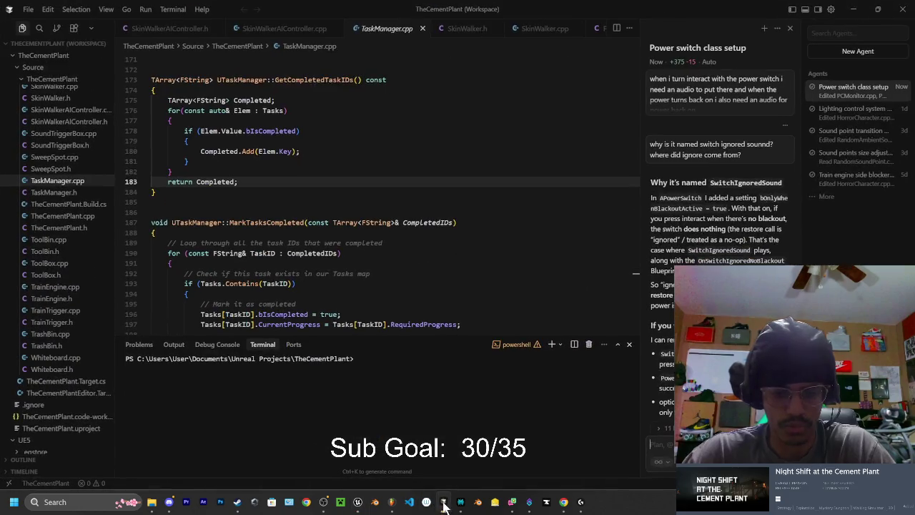
{"action": "left_click", "coordinate": [357, 502]}
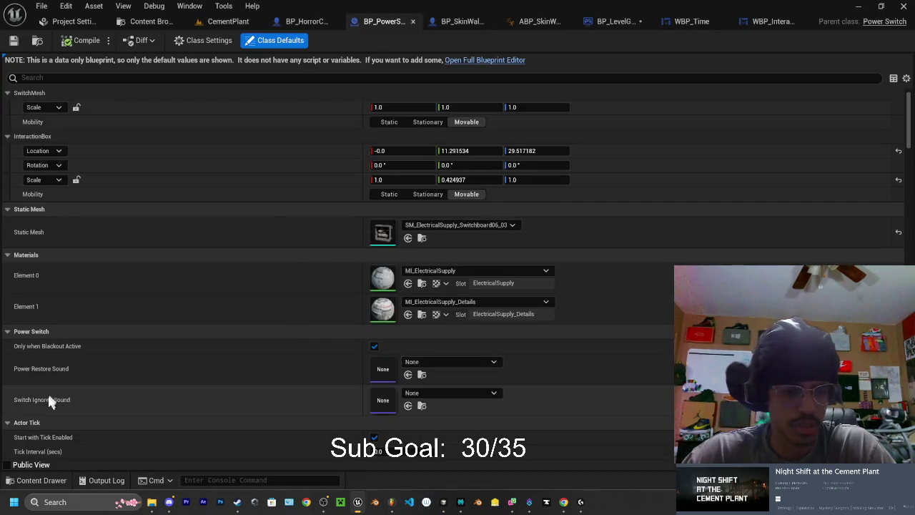
{"action": "left_click", "coordinate": [453, 394]}
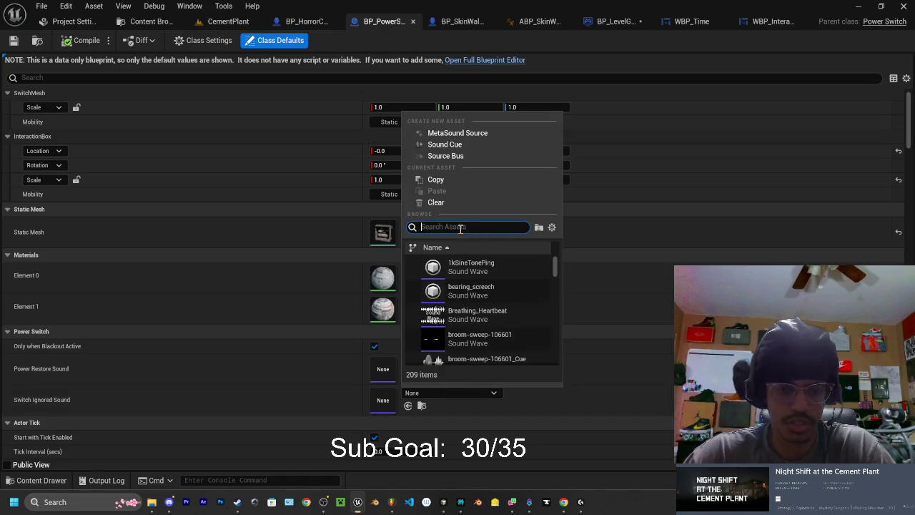
{"action": "type", "text": "switch"}
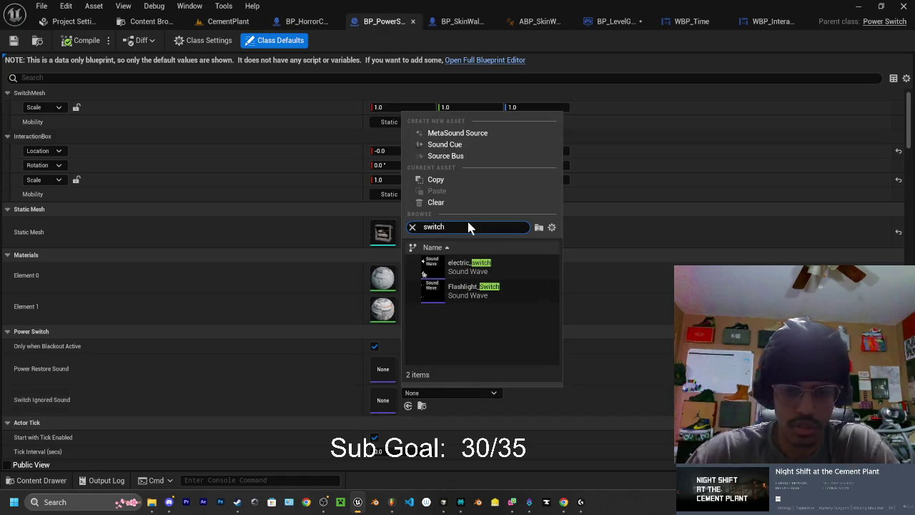
{"action": "left_click", "coordinate": [493, 264]}
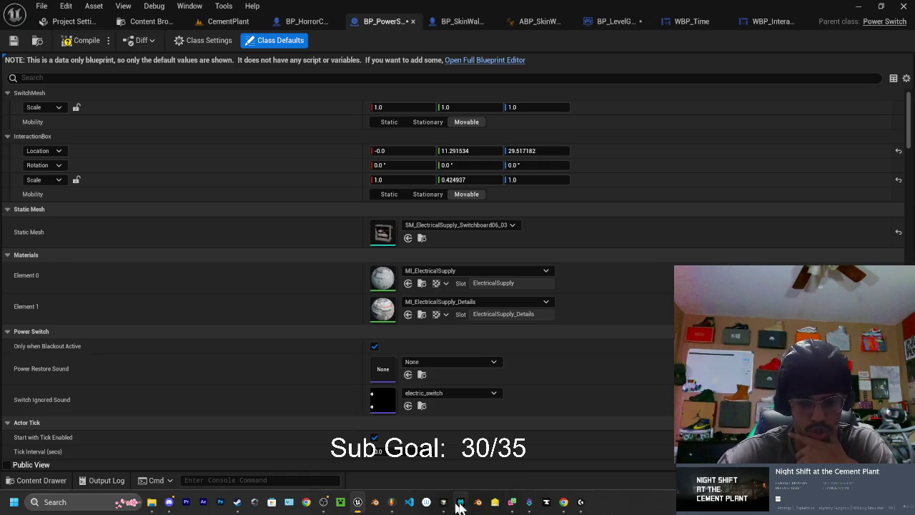
Replace the PC error search in ElevenLabs' sound effects with 'power on machine'
{"action": "mouse_move", "coordinate": [564, 503]}
{"action": "left_click", "coordinate": [602, 442]}
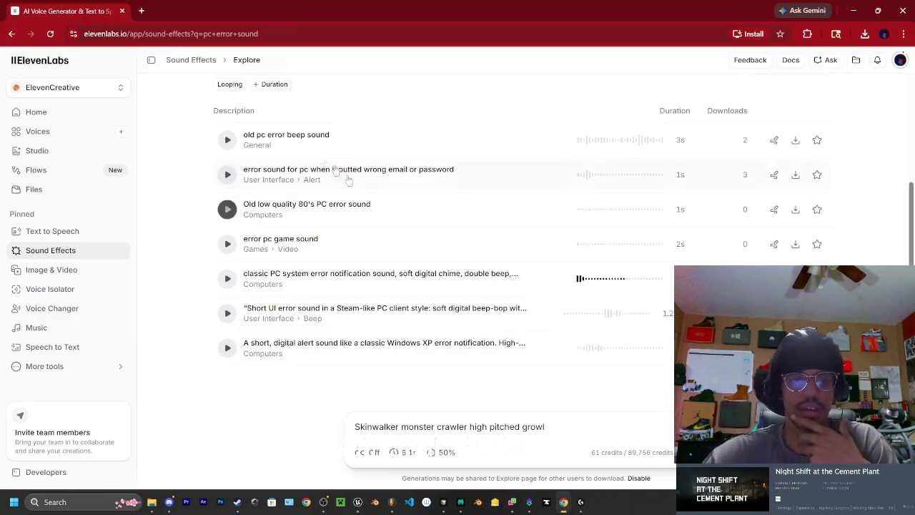
{"action": "scroll", "coordinate": [250, 236], "scroll_direction": "up", "scroll_amount": 3}
{"action": "left_click_drag", "start_coordinate": [288, 278], "coordinate": [183, 284]}
{"action": "type", "text": "p"}
{"action": "key", "text": "BackSpace"}
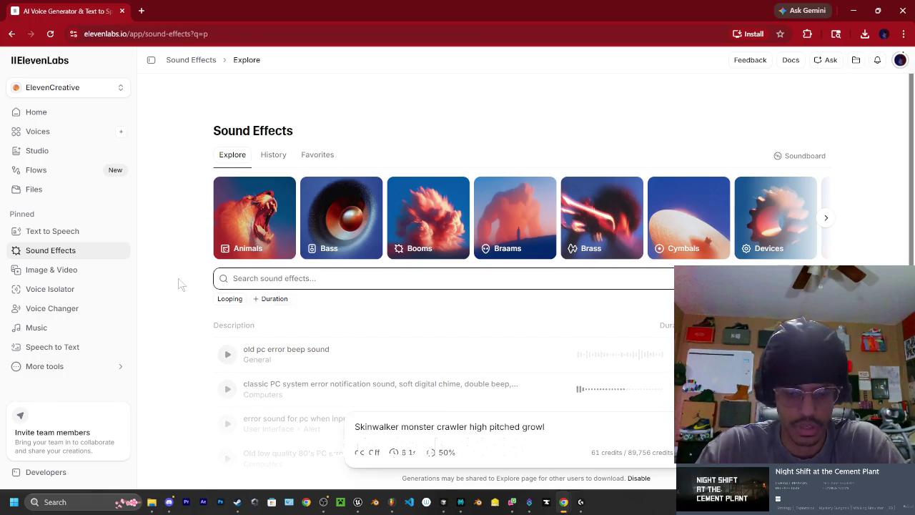
{"action": "type", "text": "power on machine"}
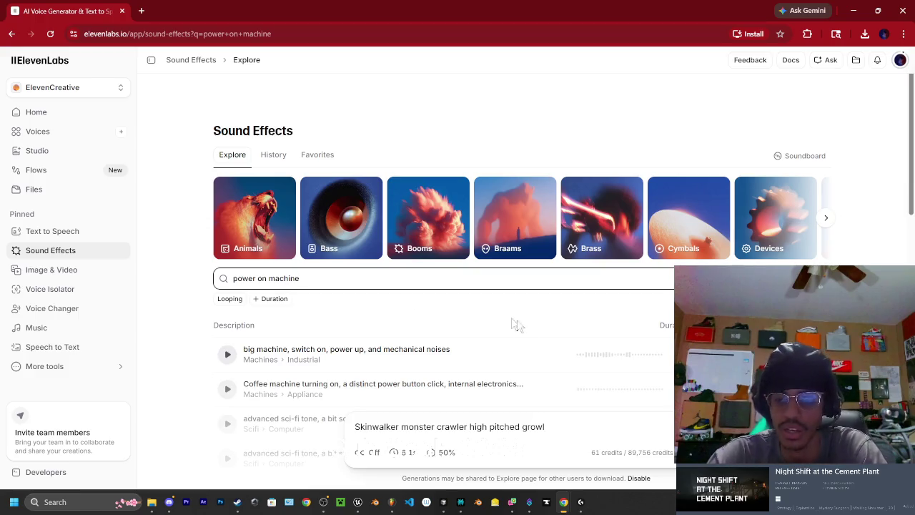
{"action": "key", "text": "alt+Tab"}
{"action": "key", "text": "alt+Tab"}
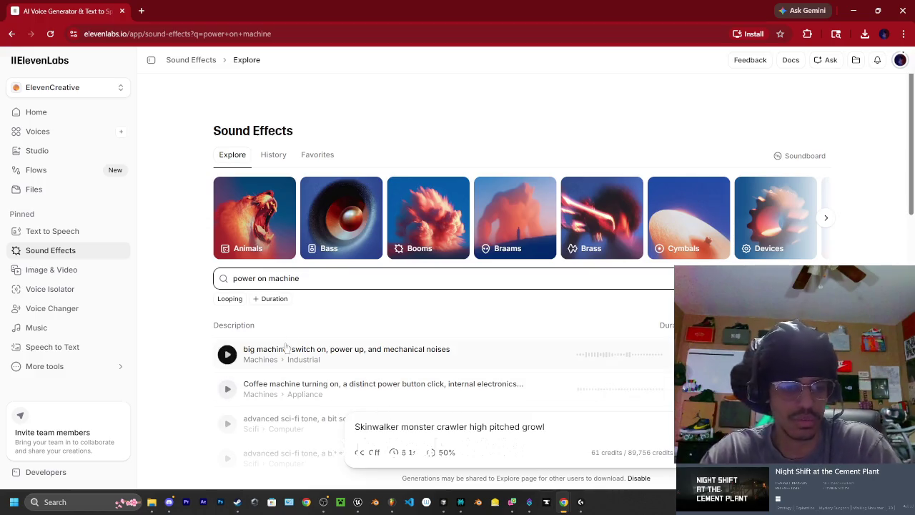
Preview the big machine switch-on, coffee machine, two sci-fi tones and space ship power cycle clips
{"action": "scroll", "coordinate": [241, 303], "scroll_direction": "down", "scroll_amount": 1}
{"action": "left_click", "coordinate": [227, 301]}
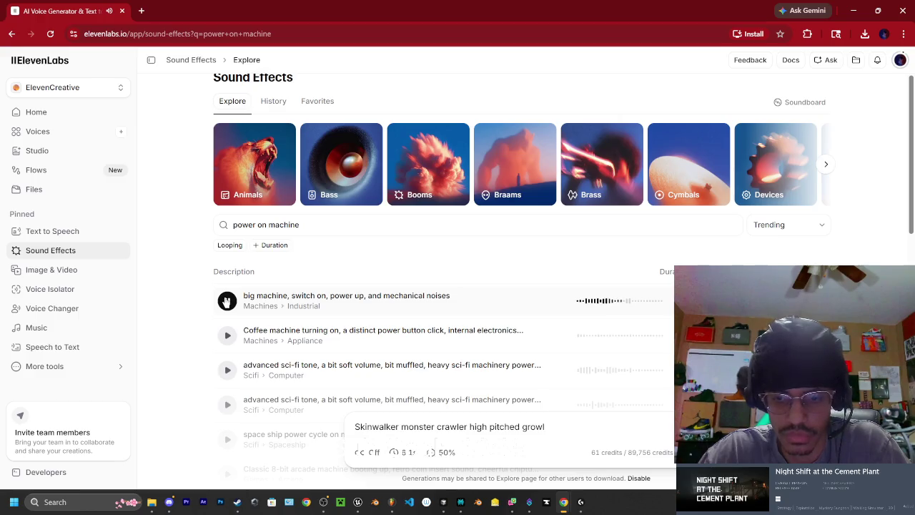
{"action": "scroll", "coordinate": [284, 266], "scroll_direction": "down", "scroll_amount": 2}
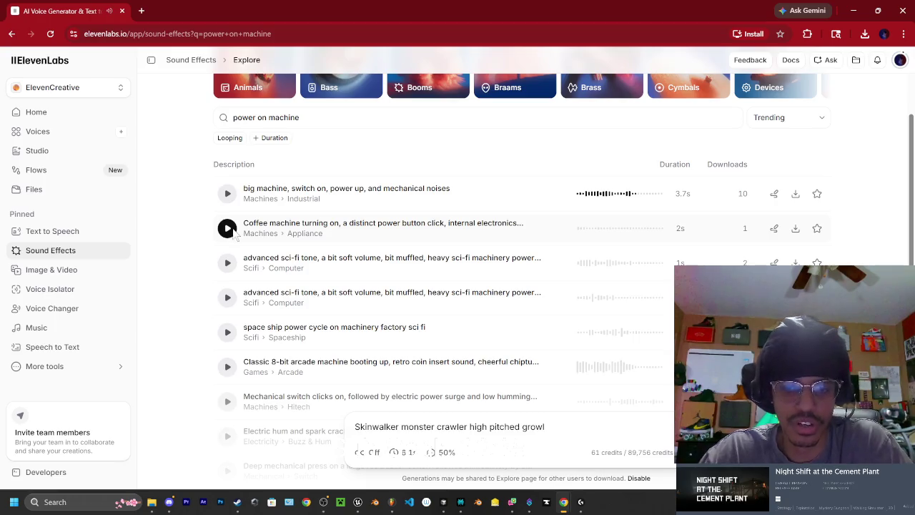
{"action": "left_click", "coordinate": [227, 230]}
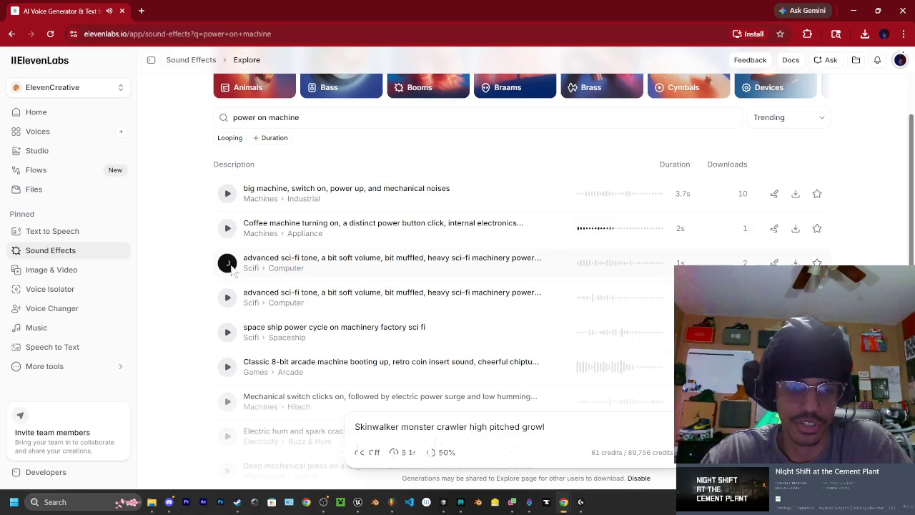
{"action": "left_click", "coordinate": [227, 263]}
{"action": "left_click", "coordinate": [227, 298]}
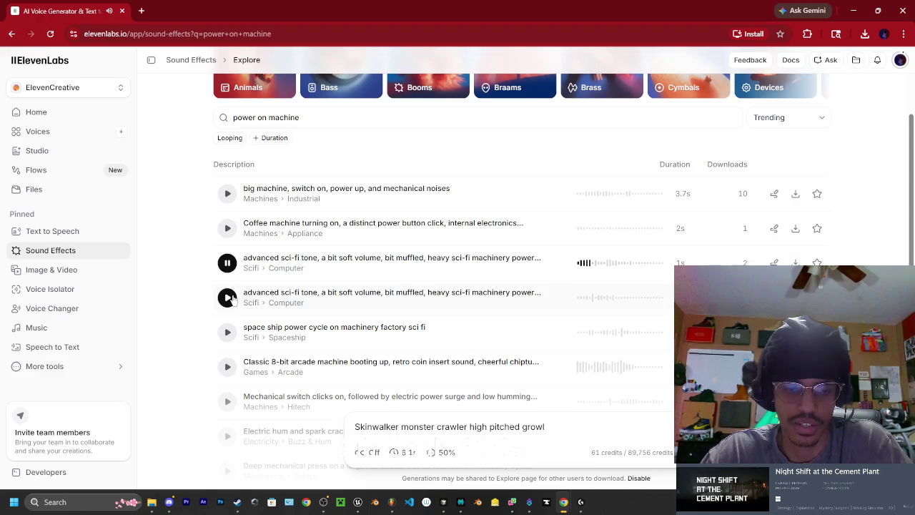
{"action": "scroll", "coordinate": [222, 271], "scroll_direction": "down", "scroll_amount": 1}
{"action": "left_click", "coordinate": [225, 280]}
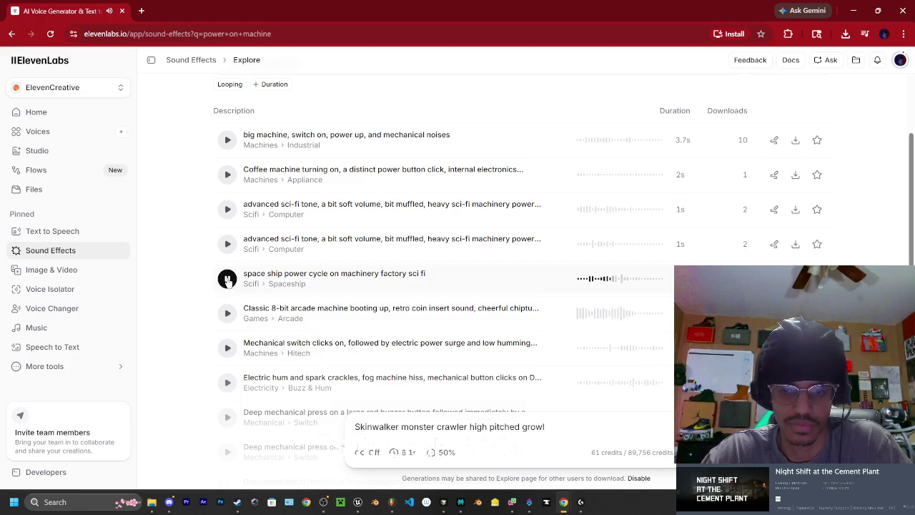
{"action": "left_click", "coordinate": [228, 280]}
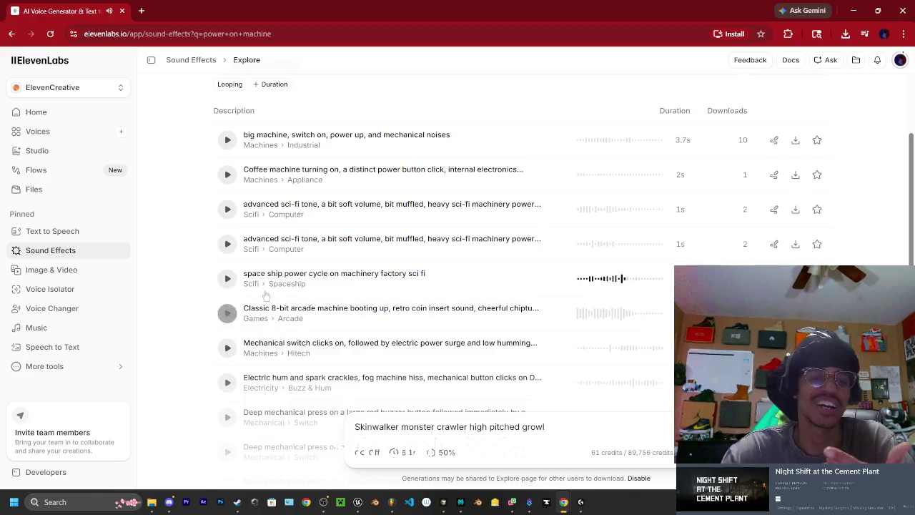
{"action": "scroll", "coordinate": [231, 310], "scroll_direction": "down", "scroll_amount": 2}
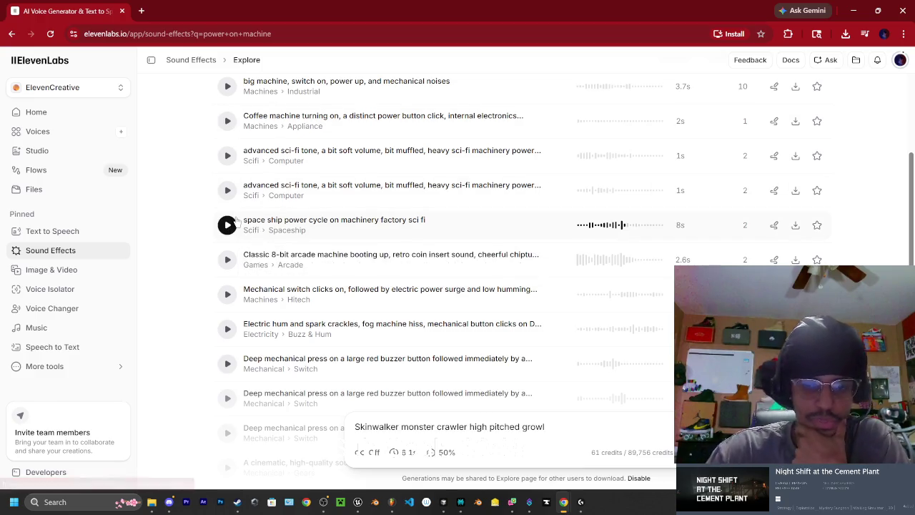
Preview the 8-bit arcade boot-up, mechanical switch clicks, electric hum and deep mechanical press clips
{"action": "left_click", "coordinate": [226, 259]}
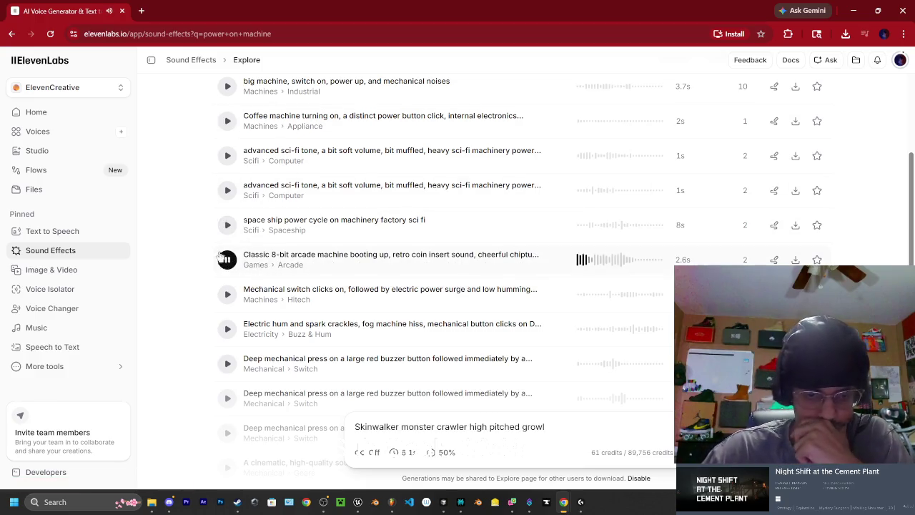
{"action": "left_click", "coordinate": [227, 259]}
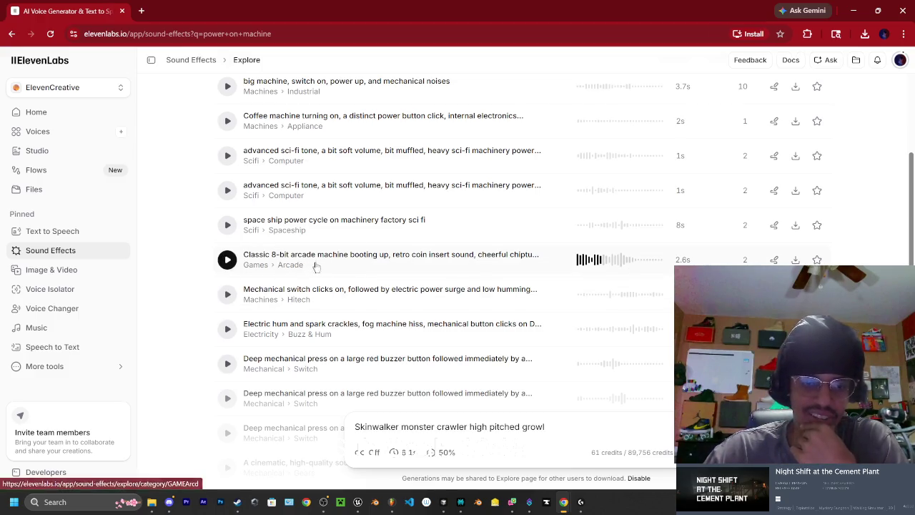
{"action": "left_click", "coordinate": [228, 296]}
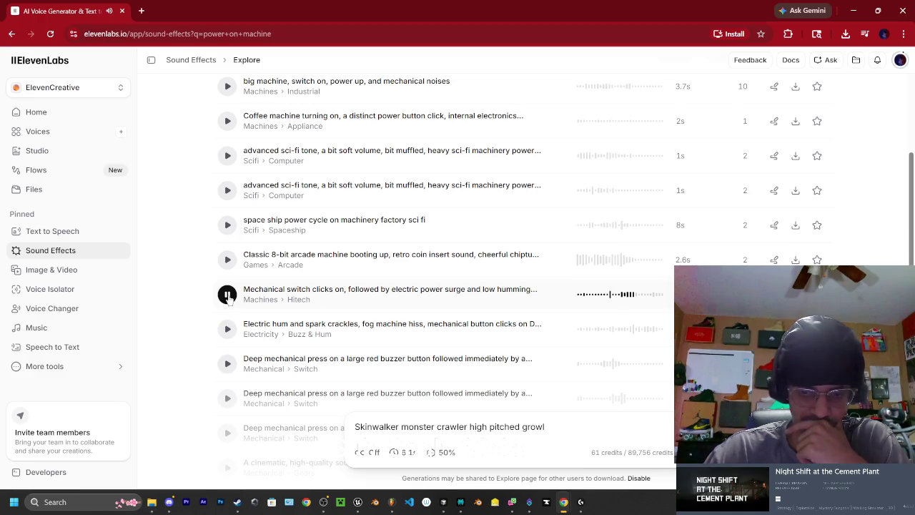
{"action": "left_click", "coordinate": [227, 330]}
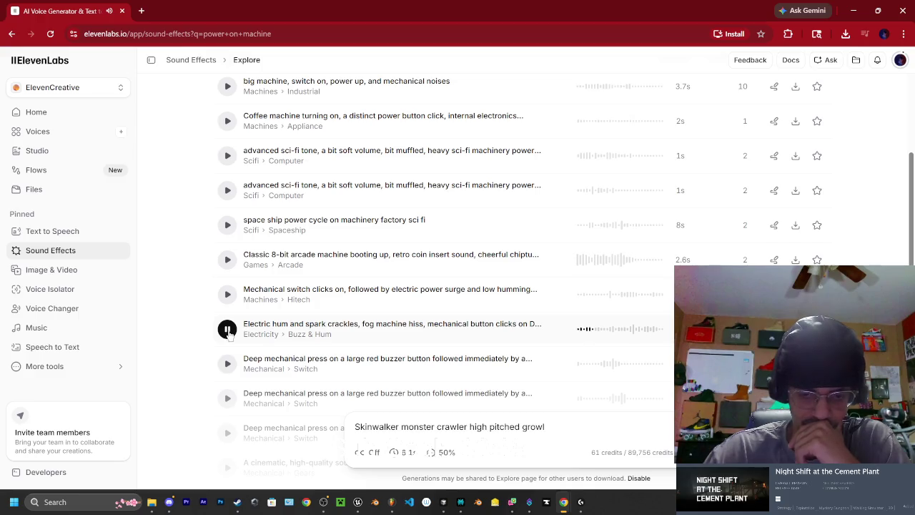
{"action": "scroll", "coordinate": [233, 329], "scroll_direction": "down", "scroll_amount": 1}
{"action": "left_click", "coordinate": [233, 320]}
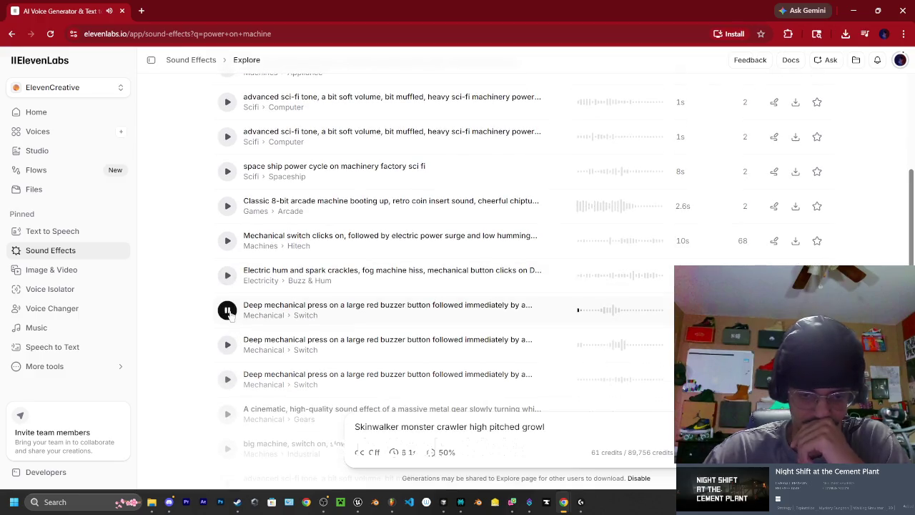
{"action": "scroll", "coordinate": [230, 320], "scroll_direction": "down", "scroll_amount": 1}
{"action": "left_click", "coordinate": [227, 299]}
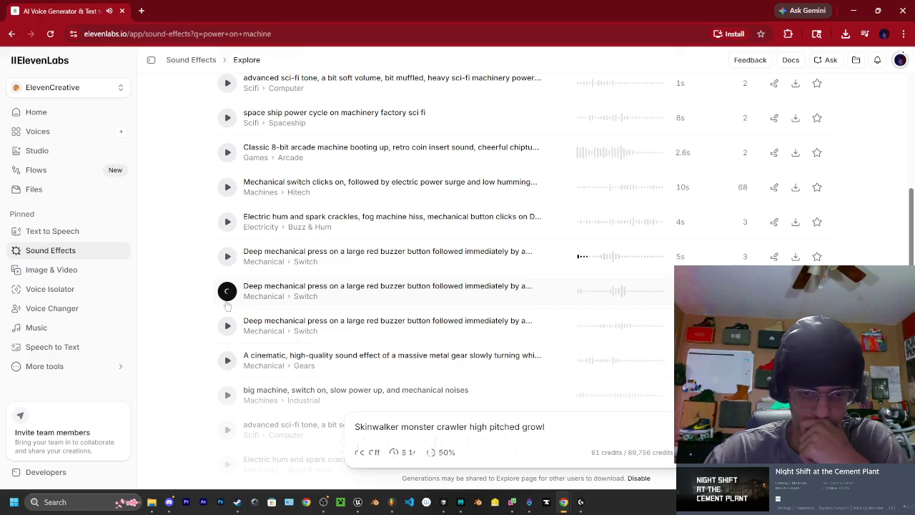
{"action": "left_click", "coordinate": [228, 327]}
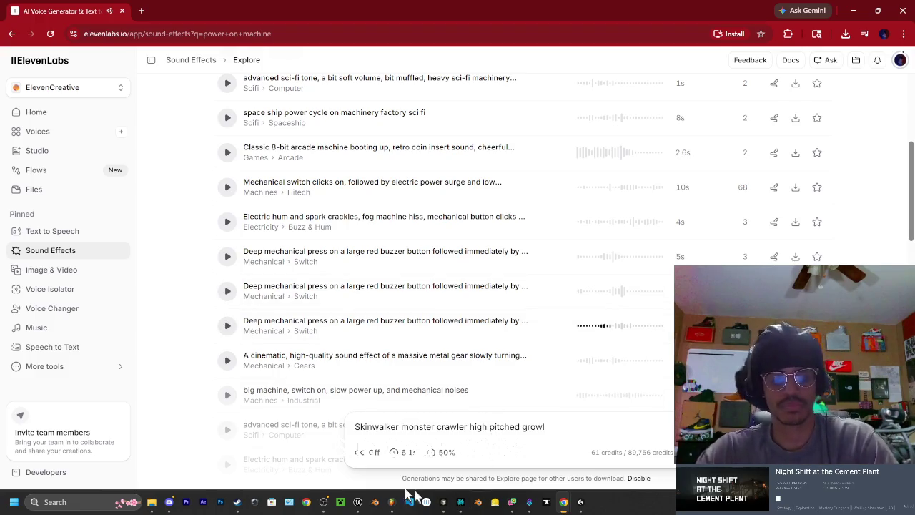
Preview the metal gear and big machine clips, then load 'big machine, switch on, slow power up' as prompt
{"action": "mouse_move", "coordinate": [344, 504]}
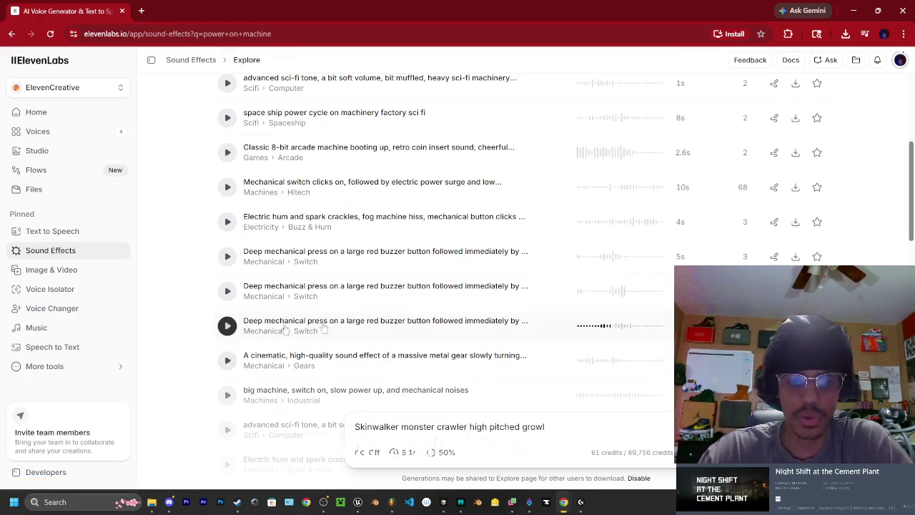
{"action": "left_click", "coordinate": [227, 326]}
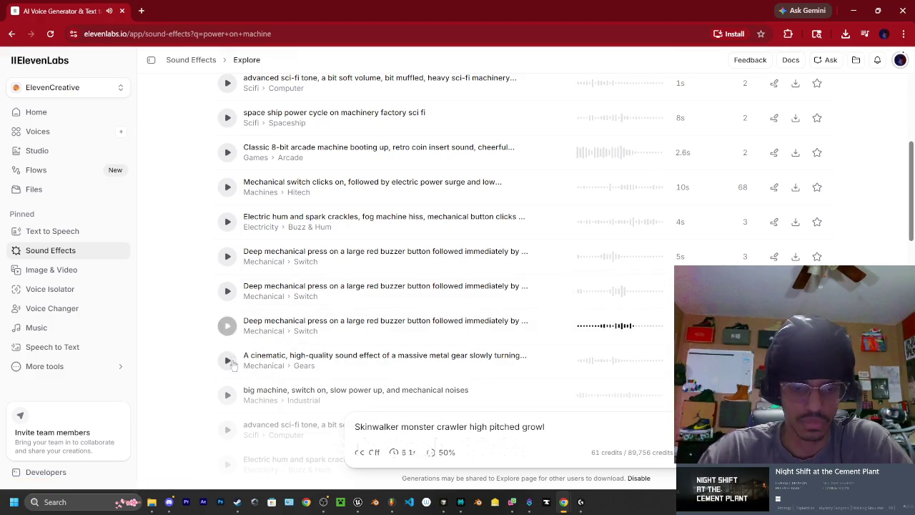
{"action": "left_click", "coordinate": [228, 361]}
{"action": "scroll", "coordinate": [229, 361], "scroll_direction": "down", "scroll_amount": 1}
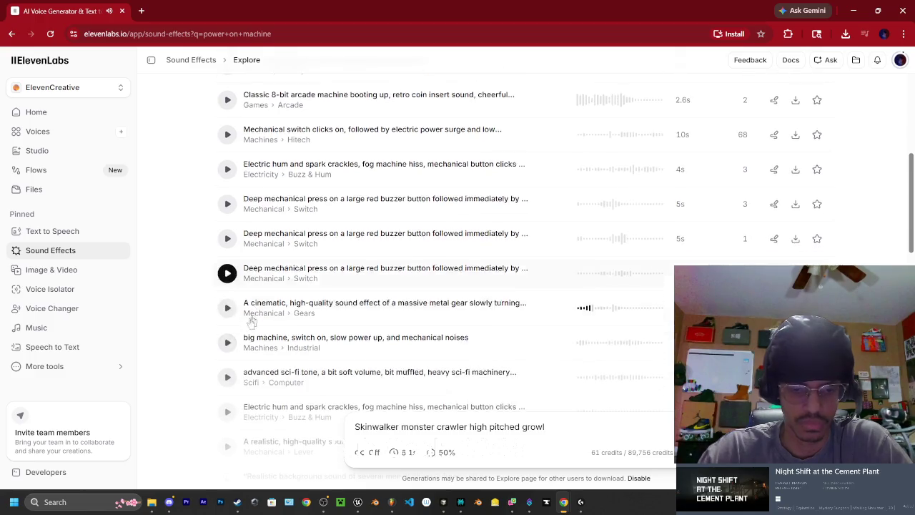
{"action": "scroll", "coordinate": [229, 307], "scroll_direction": "up", "scroll_amount": 1}
{"action": "scroll", "coordinate": [232, 358], "scroll_direction": "down", "scroll_amount": 1}
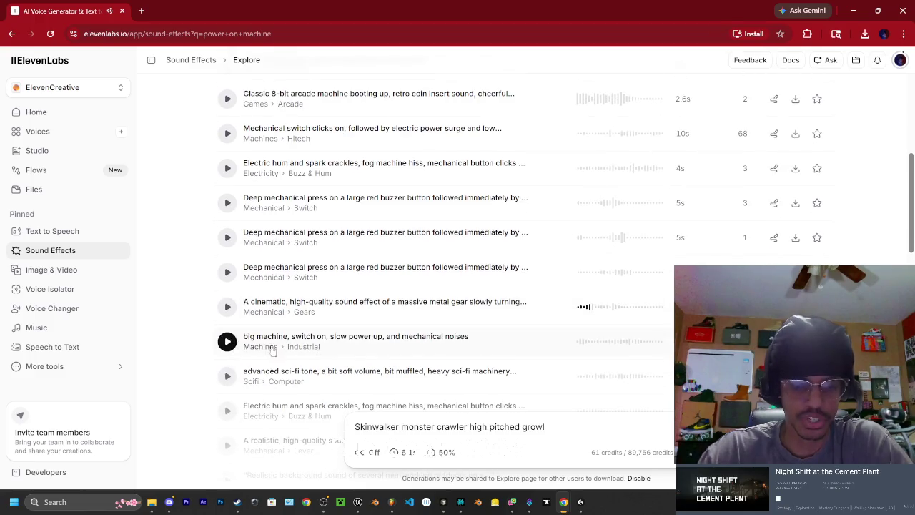
{"action": "left_click", "coordinate": [227, 342]}
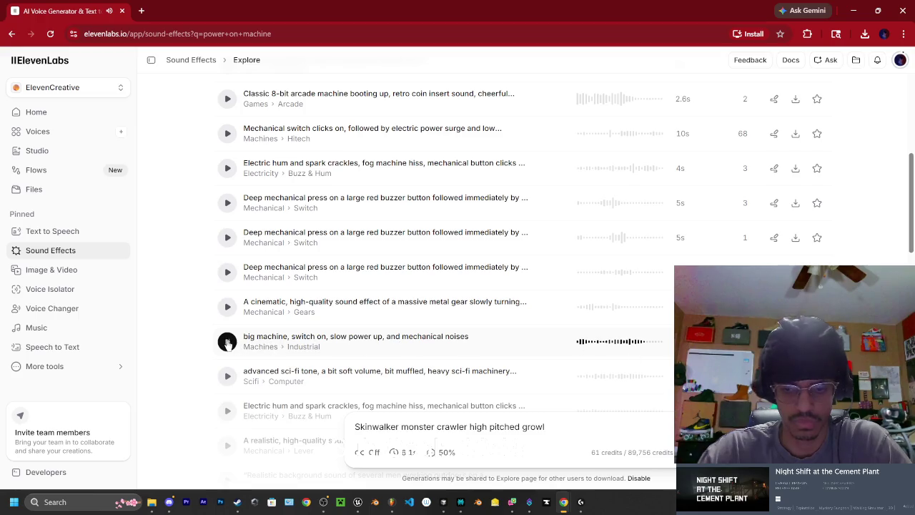
{"action": "left_click", "coordinate": [625, 350]}
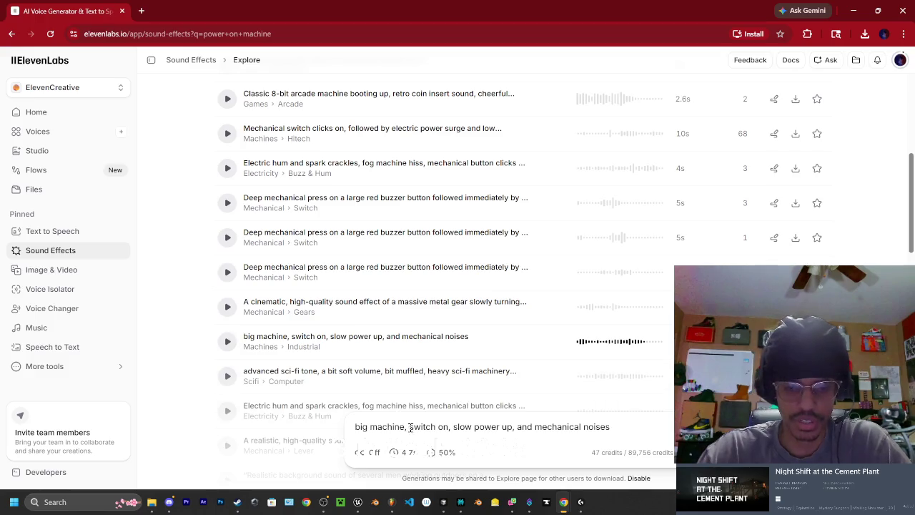
Remove 'big machine, switch on,' from the sound prompt and append 'electricity power up'
{"action": "left_click_drag", "start_coordinate": [451, 426], "coordinate": [332, 429]}
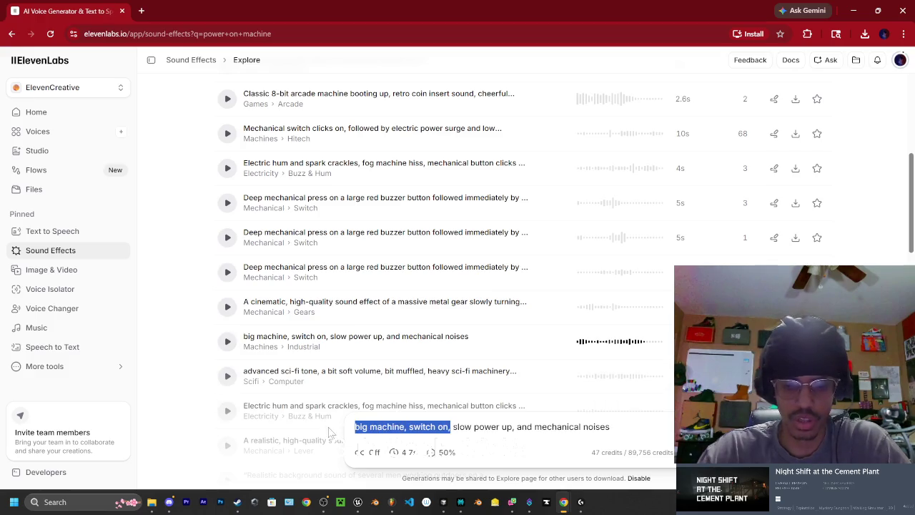
{"action": "key", "text": "BackSpace"}
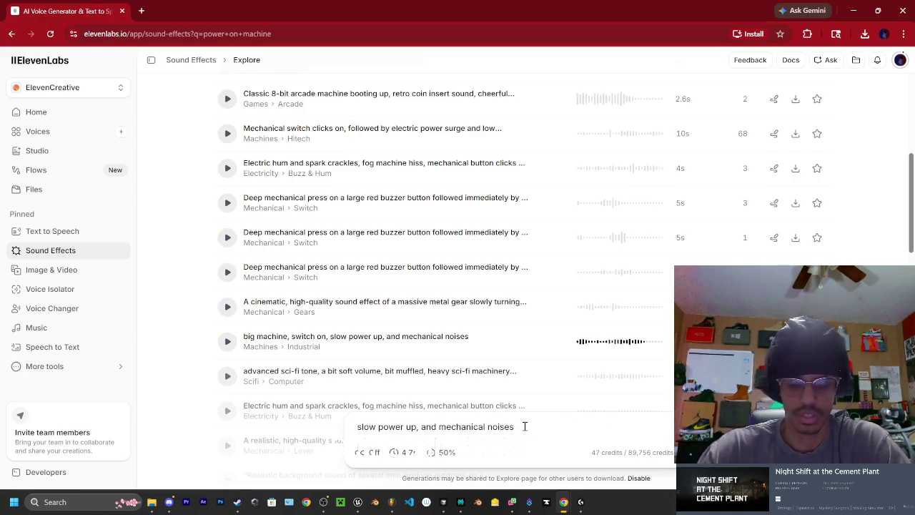
{"action": "type", "text": "electr"}
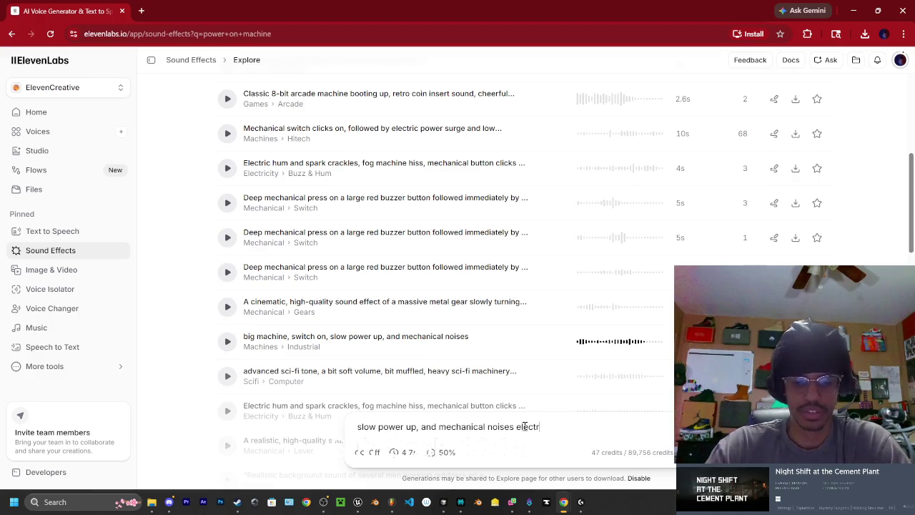
{"action": "type", "text": "icity p"}
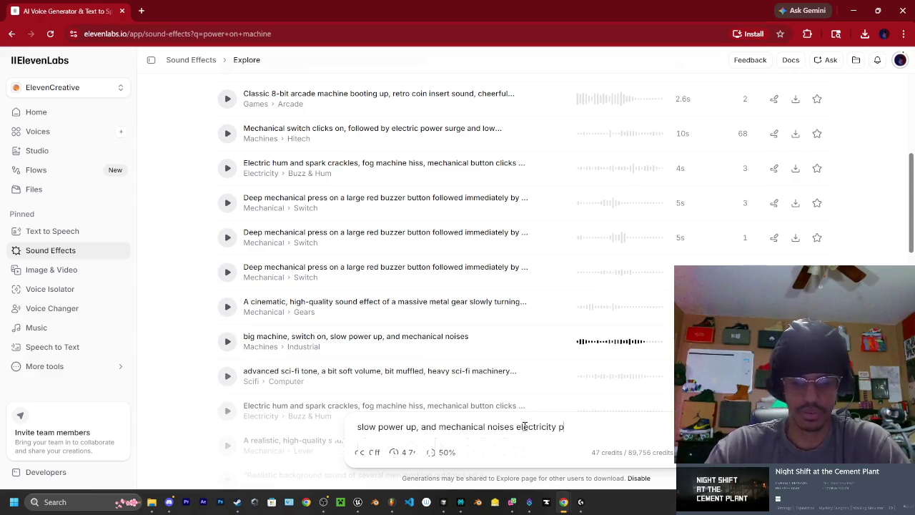
{"action": "type", "text": "ower up"}
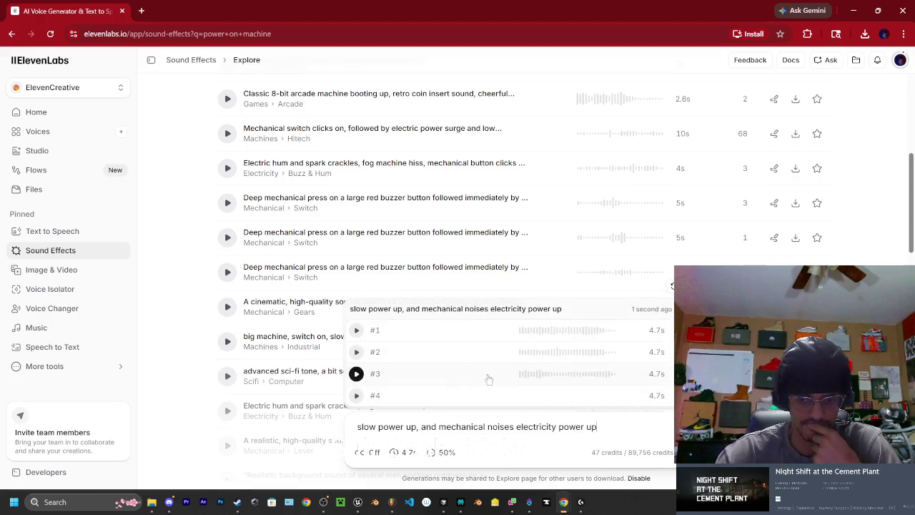
Listen to all four 4.7-second variations, then replay #3 and #4 to compare them
{"action": "left_click", "coordinate": [356, 330]}
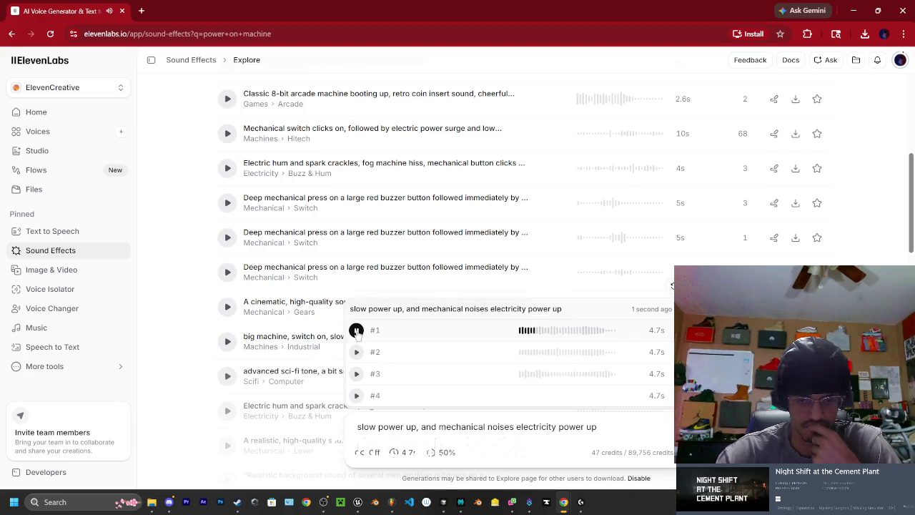
{"action": "left_click", "coordinate": [356, 352]}
{"action": "left_click", "coordinate": [357, 373]}
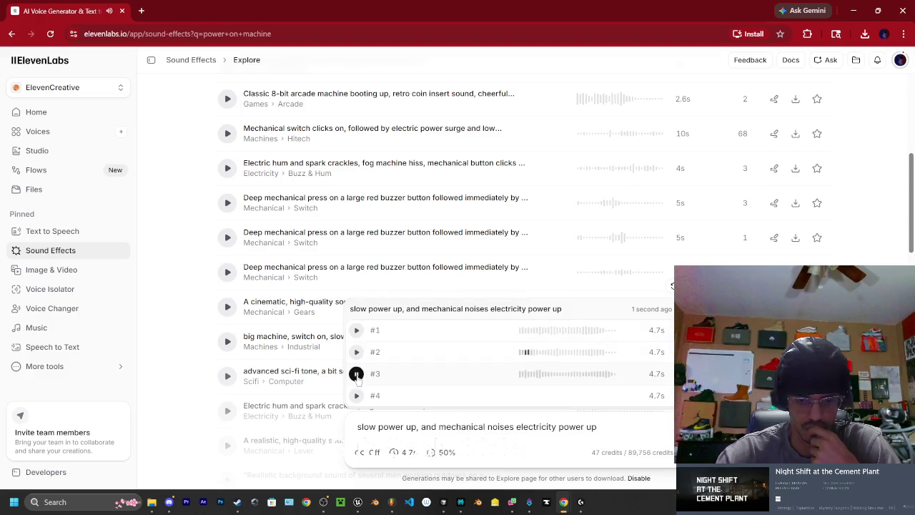
{"action": "left_click", "coordinate": [356, 396]}
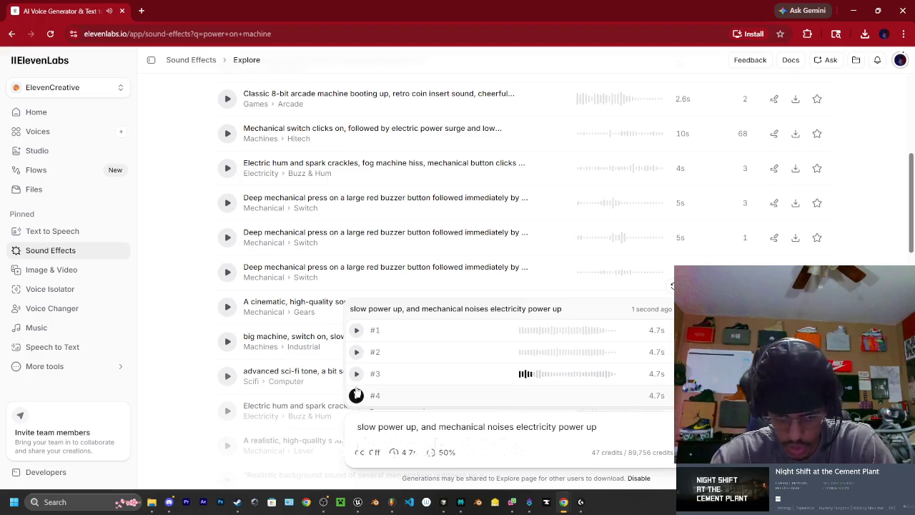
{"action": "left_click", "coordinate": [357, 373]}
{"action": "left_click", "coordinate": [357, 374]}
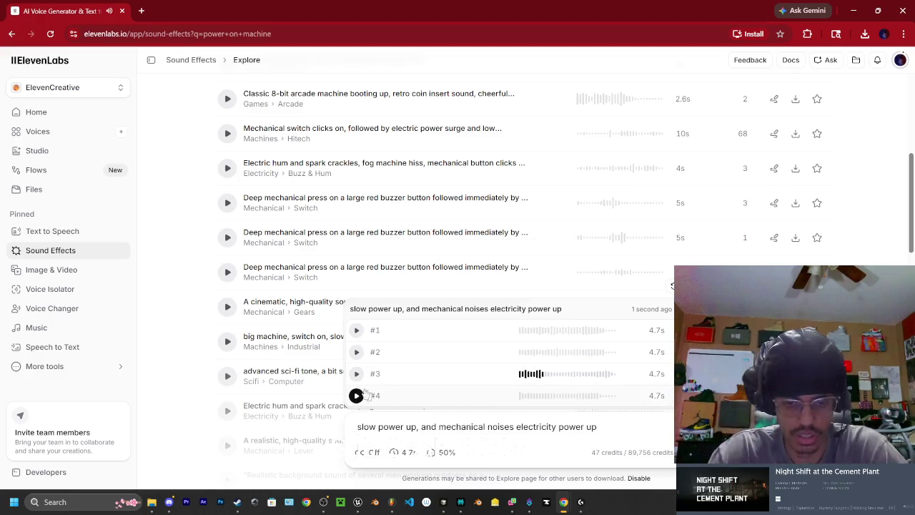
{"action": "left_click", "coordinate": [357, 396]}
{"action": "left_click", "coordinate": [358, 396]}
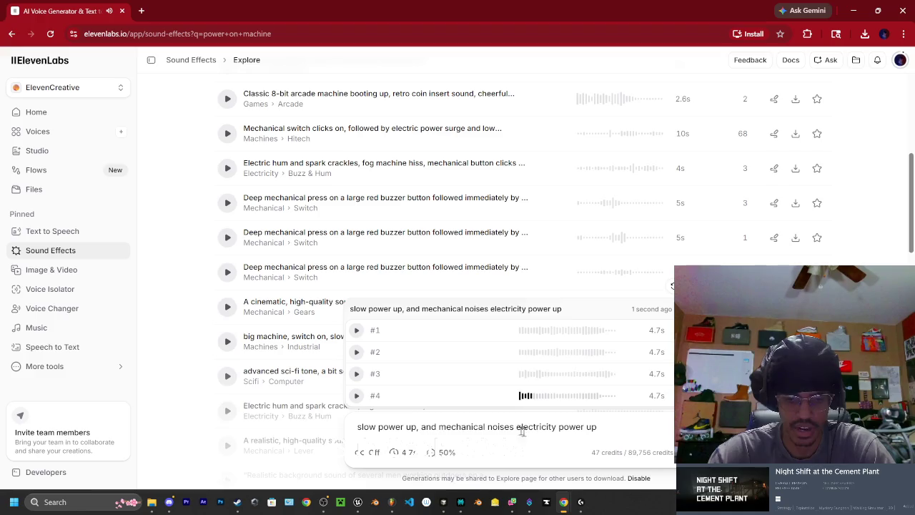
Rewrite the prompt as 'slow power up, electricity powering up, electricity traveling' and generate
{"action": "left_click_drag", "start_coordinate": [514, 427], "coordinate": [421, 427]}
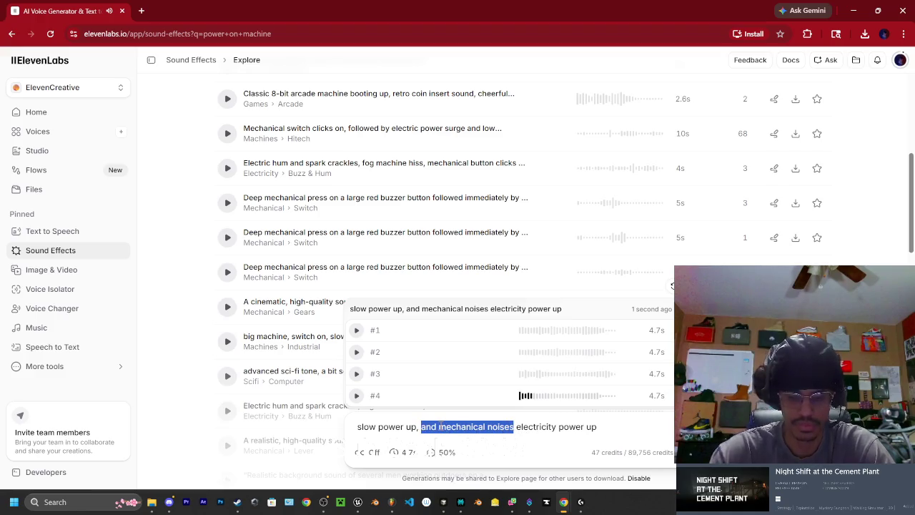
{"action": "key", "text": "BackSpace"}
{"action": "left_click", "coordinate": [515, 424]}
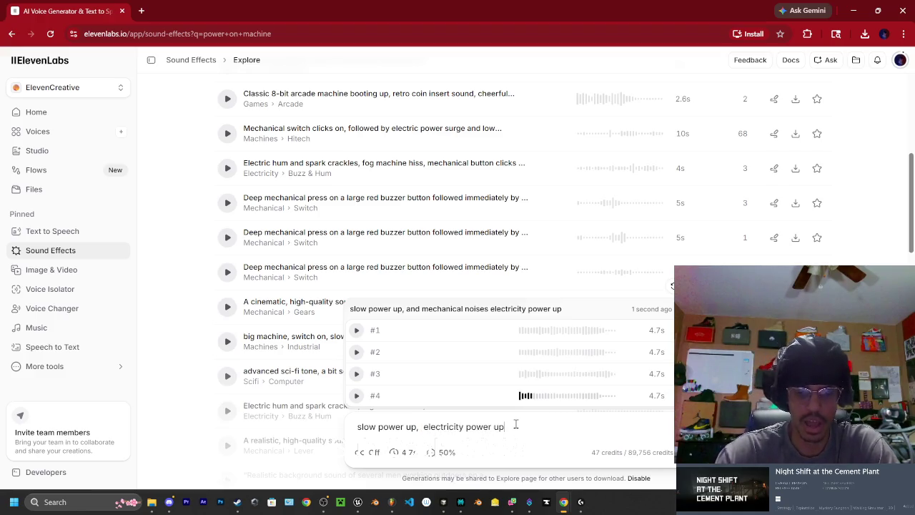
{"action": "type", "text": " elec"}
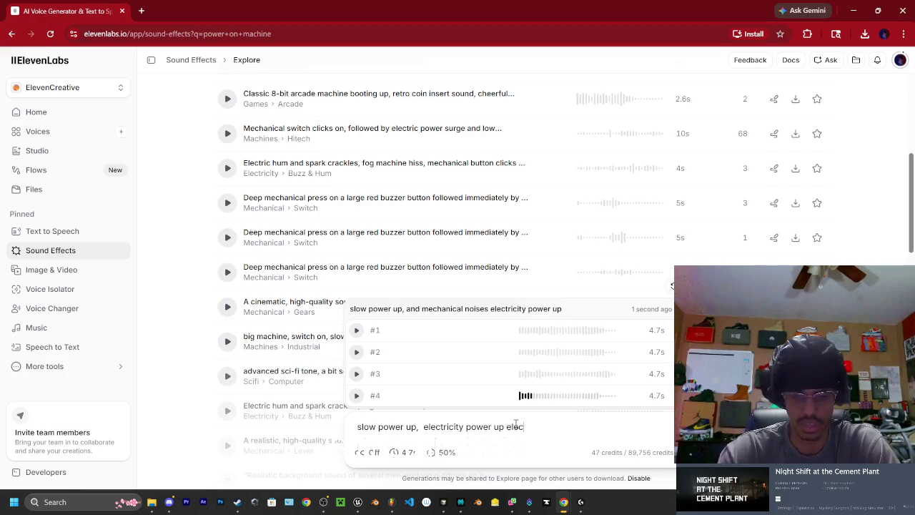
{"action": "key", "text": "BackSpace"}
{"action": "key", "text": "BackSpace"}
{"action": "key", "text": "BackSpace"}
{"action": "key", "text": "BackSpace"}
{"action": "key", "text": "BackSpace"}
{"action": "key", "text": "BackSpace"}
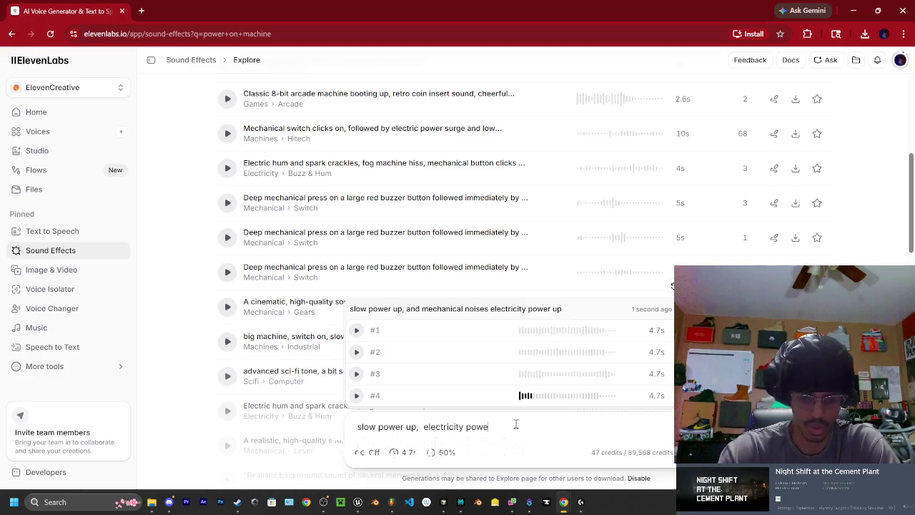
{"action": "type", "text": "ring up,"}
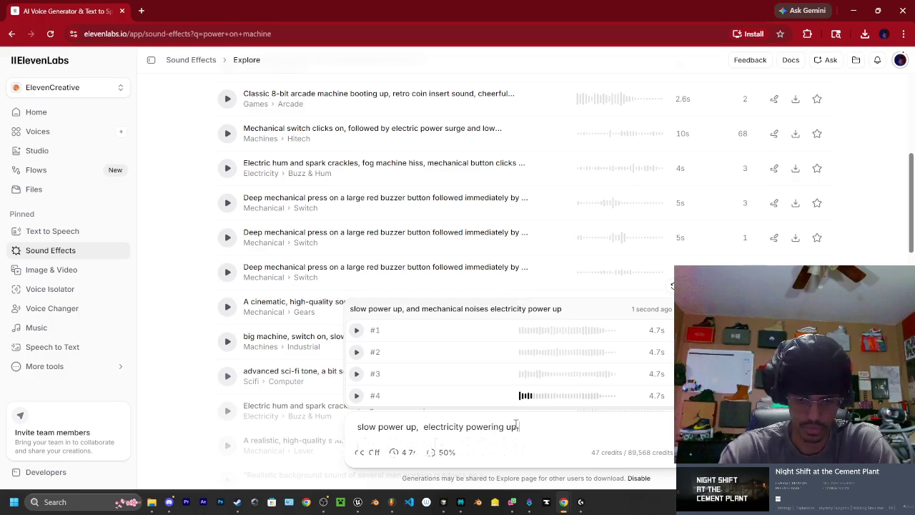
{"action": "type", "text": " ele"}
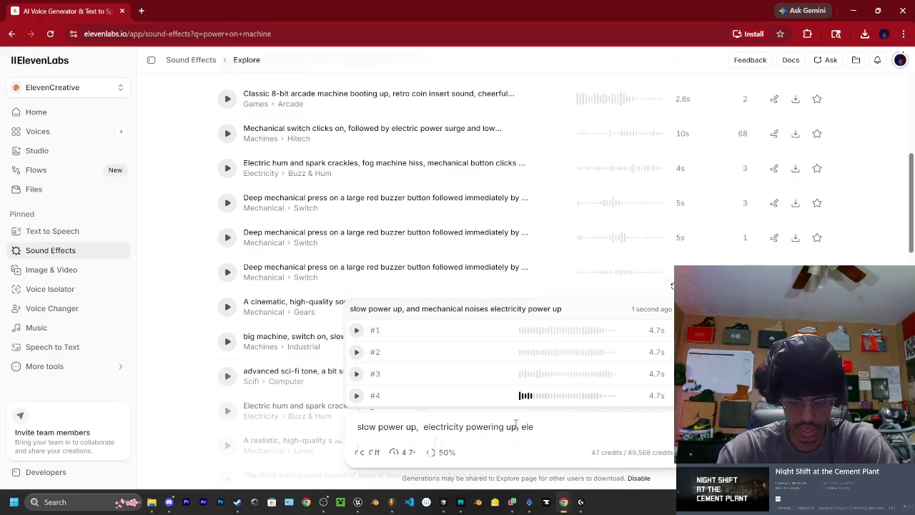
{"action": "type", "text": "ctr"}
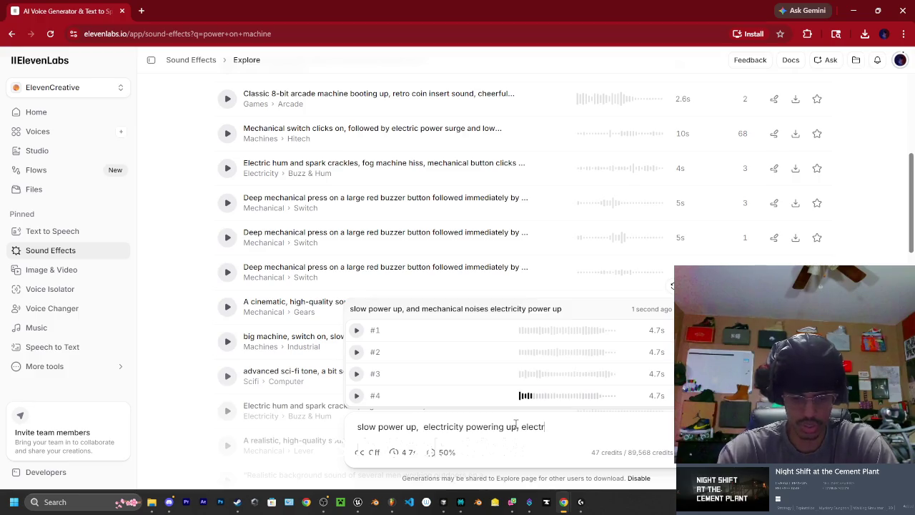
{"action": "type", "text": "ical"}
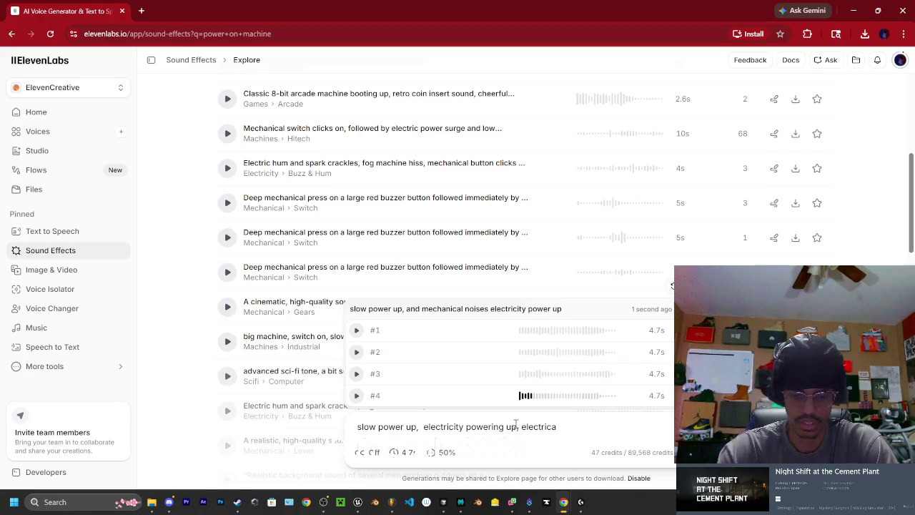
{"action": "key", "text": "BackSpace"}
{"action": "type", "text": "ity tr"}
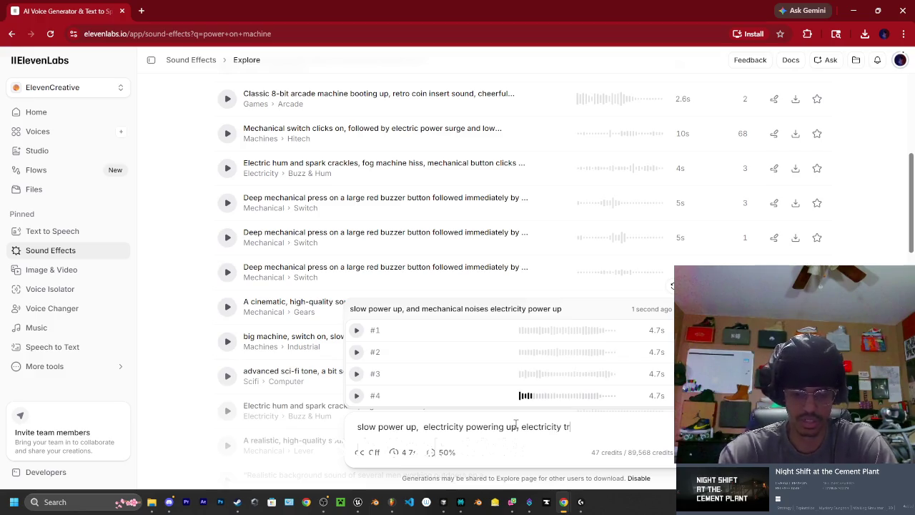
{"action": "type", "text": "aveling"}
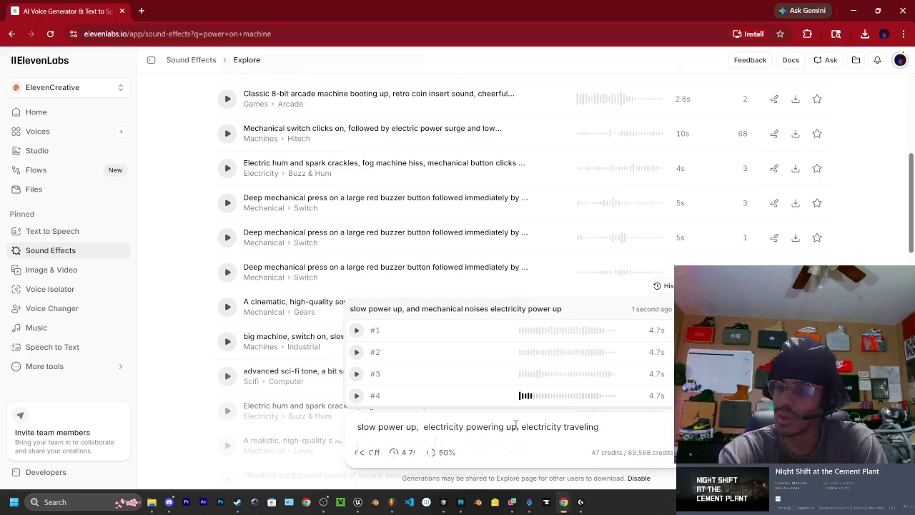
{"action": "key", "text": "Return"}
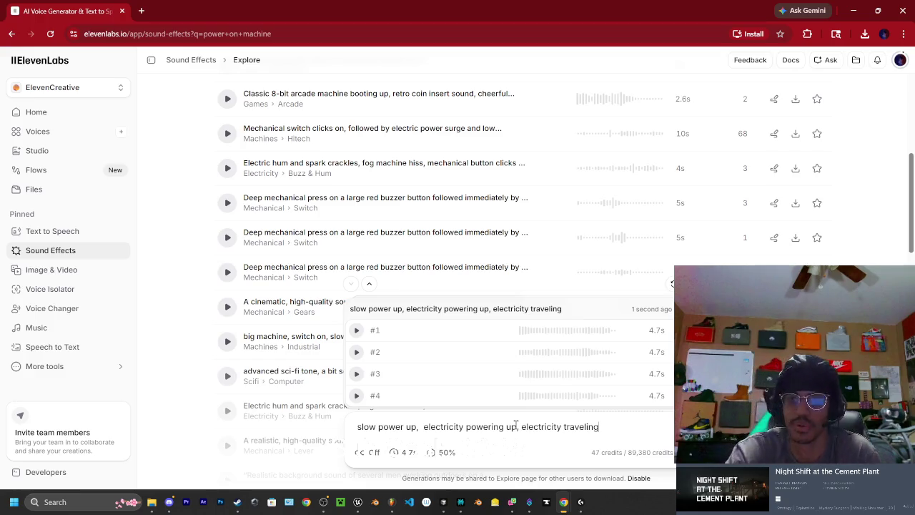
Open Chrome's three-dot main menu
{"action": "left_click", "coordinate": [903, 35]}
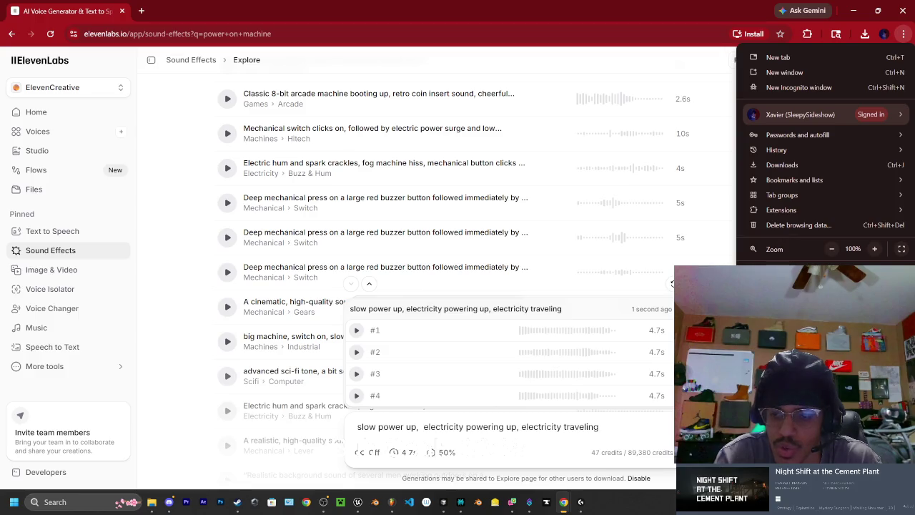
Open Chrome Settings and browse the Performance, Accessibility and System pages
{"action": "left_click", "coordinate": [786, 384]}
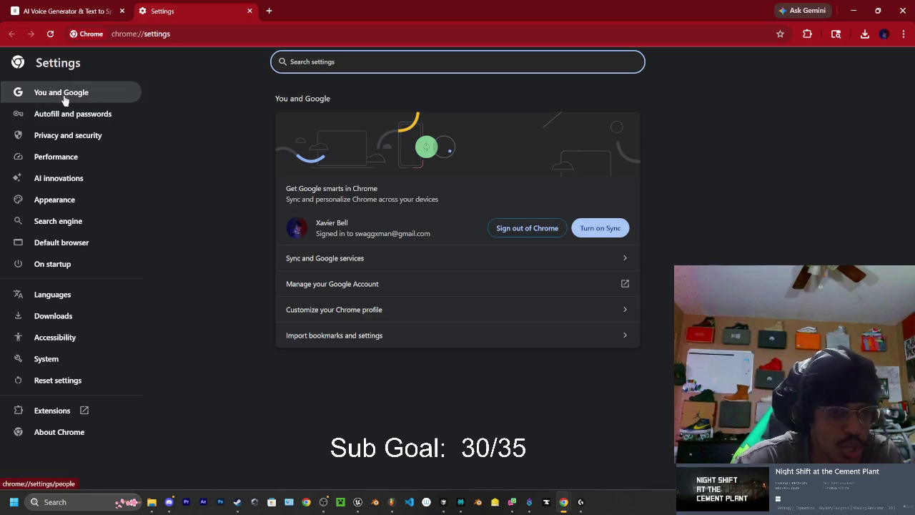
{"action": "left_click", "coordinate": [59, 169]}
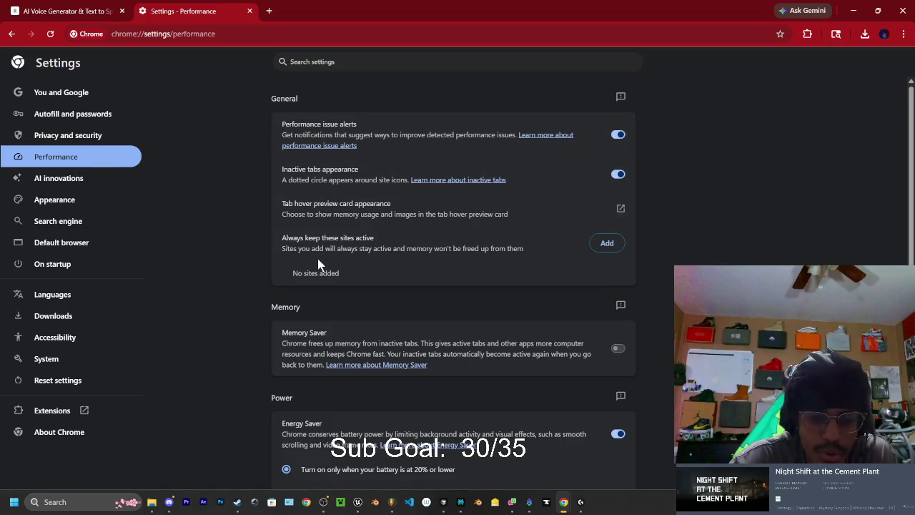
{"action": "scroll", "coordinate": [318, 258], "scroll_direction": "down", "scroll_amount": 3}
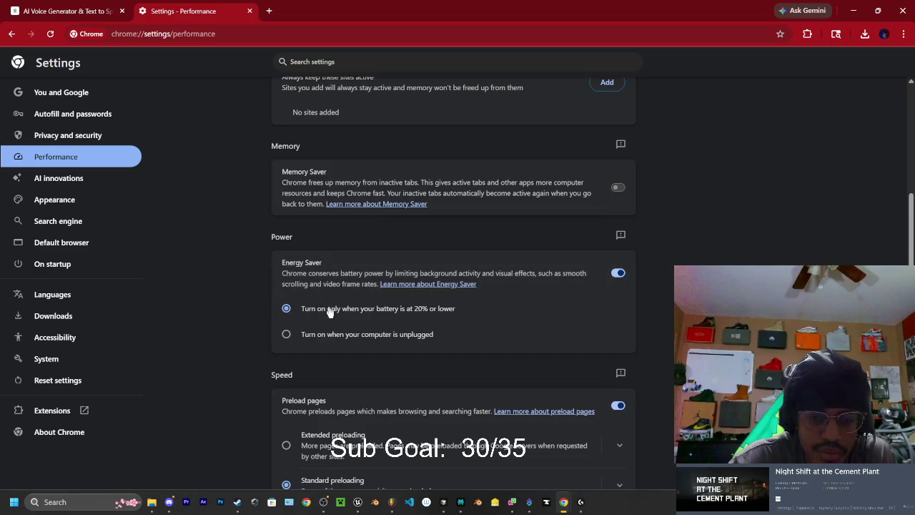
{"action": "scroll", "coordinate": [323, 327], "scroll_direction": "down", "scroll_amount": 1}
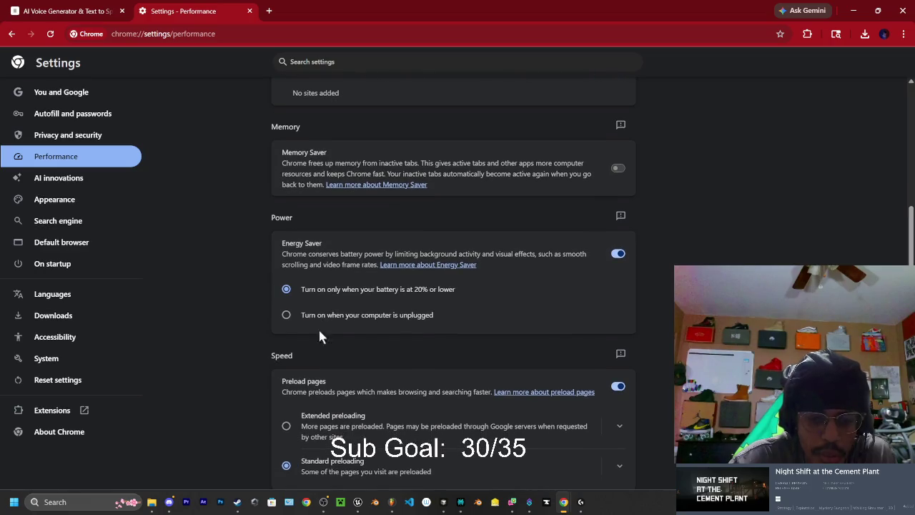
{"action": "left_click", "coordinate": [65, 337]}
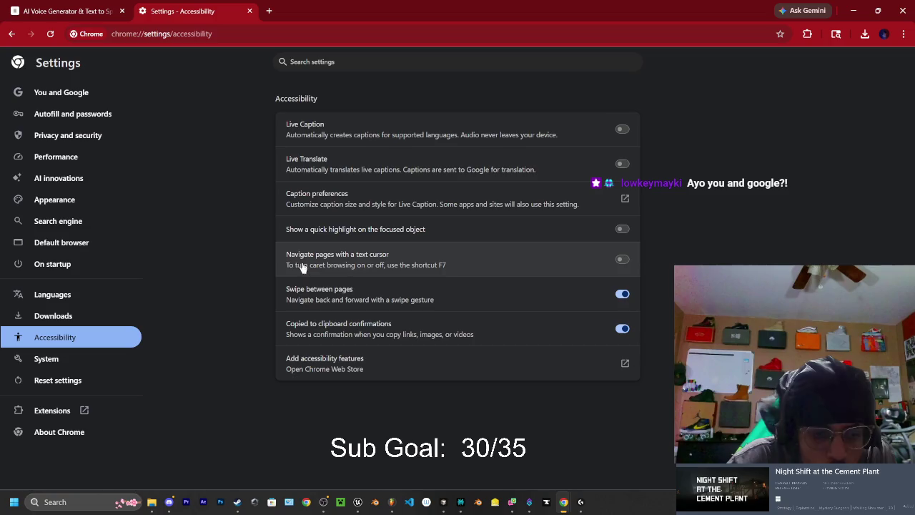
{"action": "left_click", "coordinate": [56, 359]}
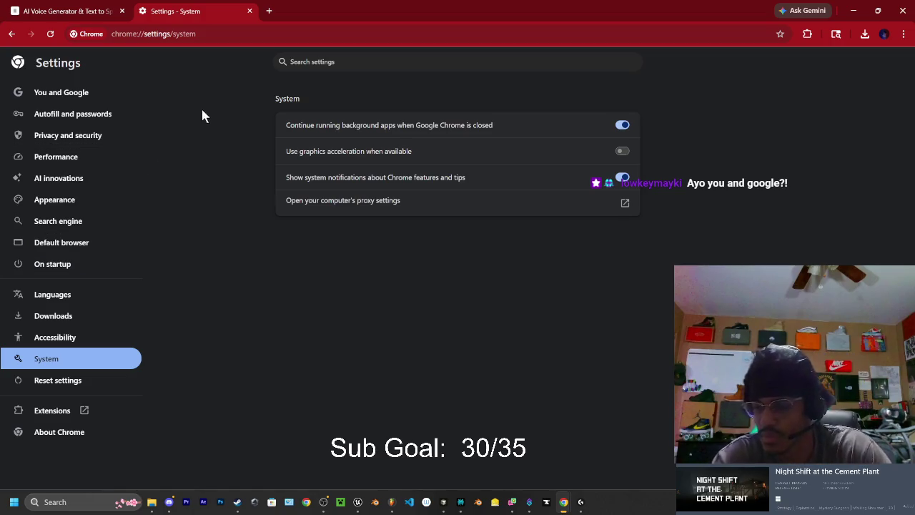
Google 'how to turn dark mode on in chrome' in a new tab, then go back to Settings
{"action": "left_click", "coordinate": [270, 12]}
{"action": "left_click", "coordinate": [272, 34]}
{"action": "type", "text": "ho"}
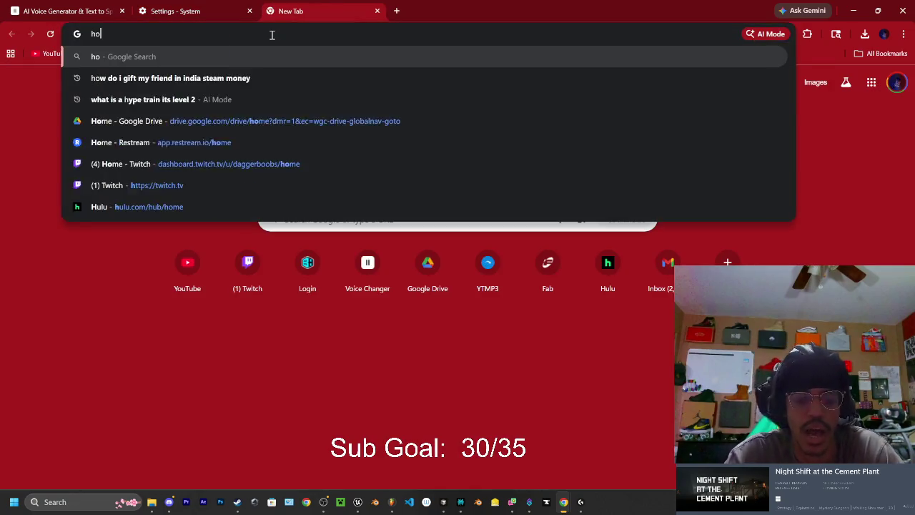
{"action": "type", "text": "w to turn d"}
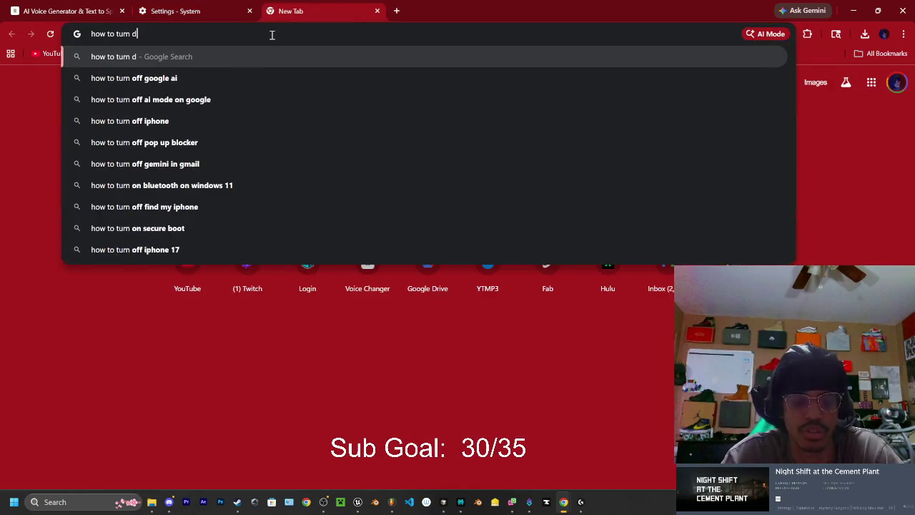
{"action": "type", "text": "ark mode on"}
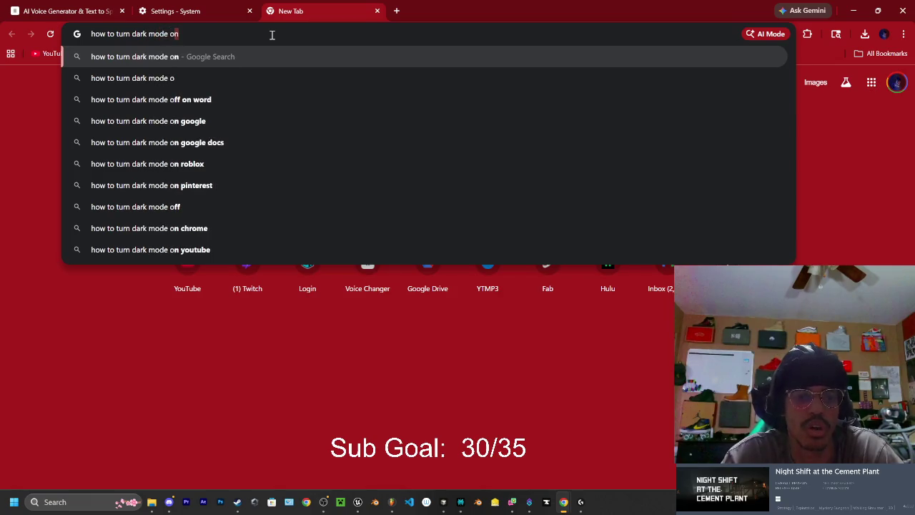
{"action": "type", "text": " in chrome"}
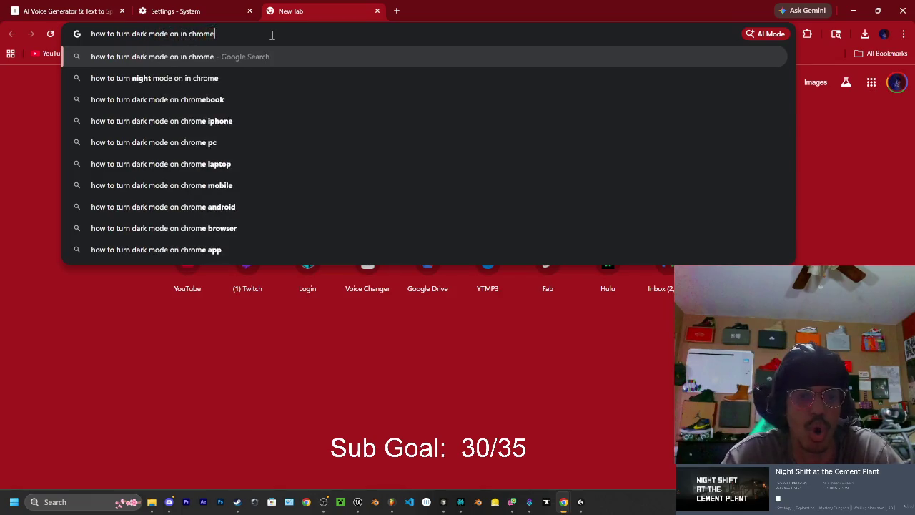
{"action": "key", "text": "Return"}
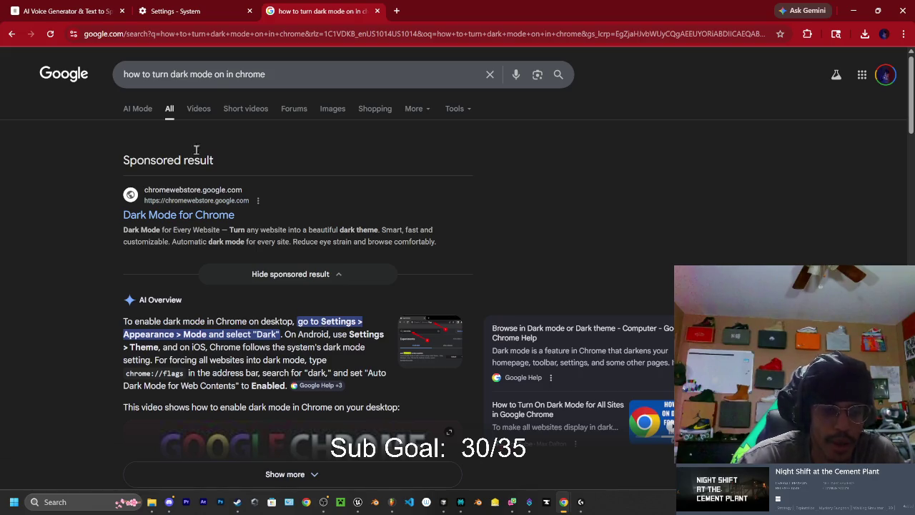
{"action": "left_click", "coordinate": [196, 9]}
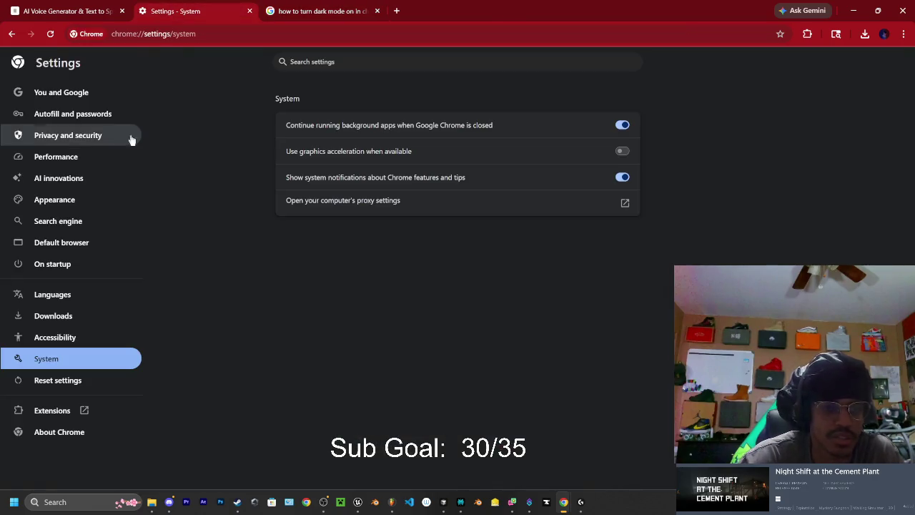
Set Chrome's Appearance mode to Dark and check the other open tabs
{"action": "left_click", "coordinate": [63, 201]}
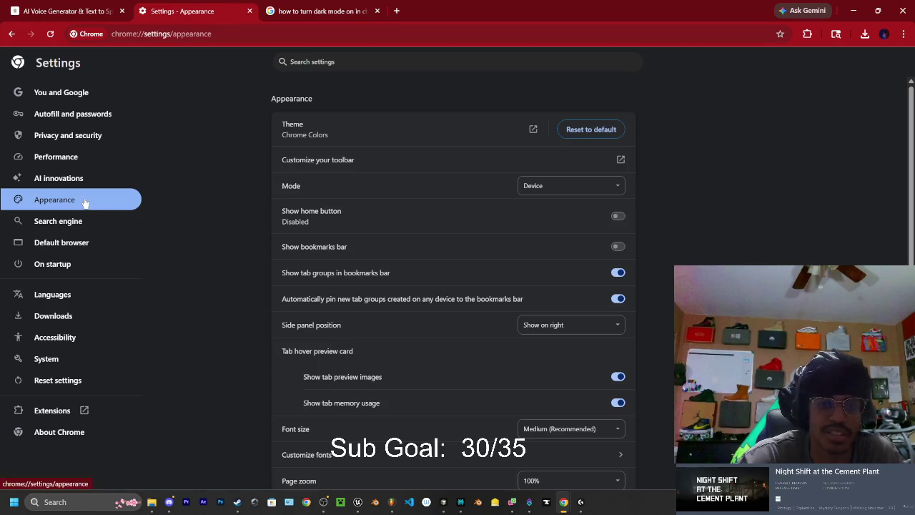
{"action": "left_click", "coordinate": [541, 187]}
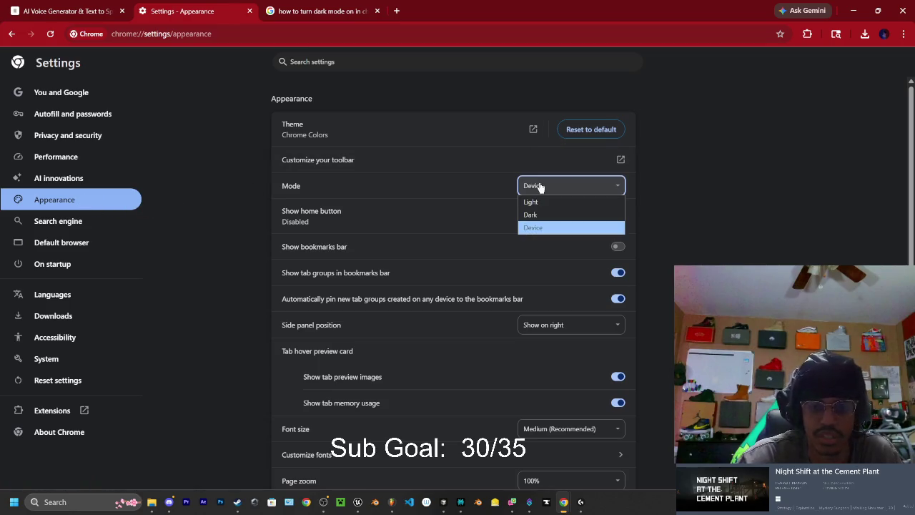
{"action": "left_click", "coordinate": [535, 214]}
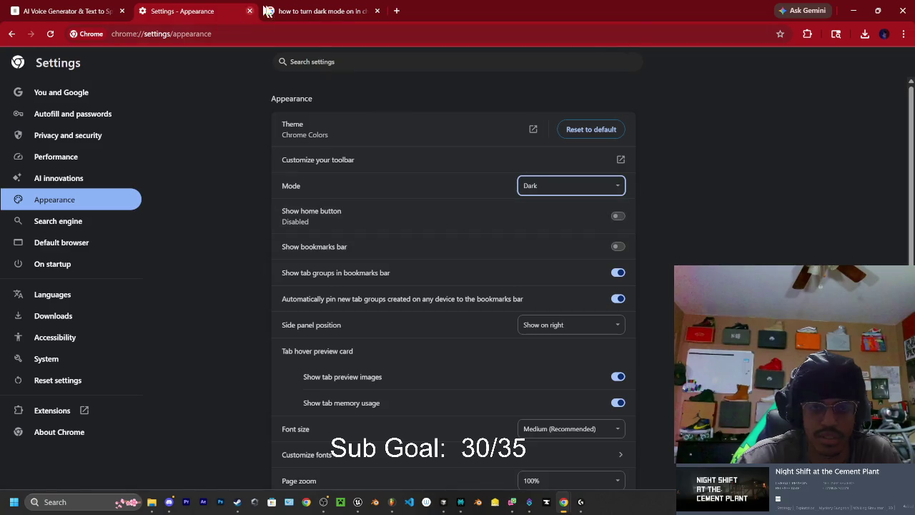
{"action": "left_click", "coordinate": [305, 8]}
{"action": "left_click", "coordinate": [79, 8]}
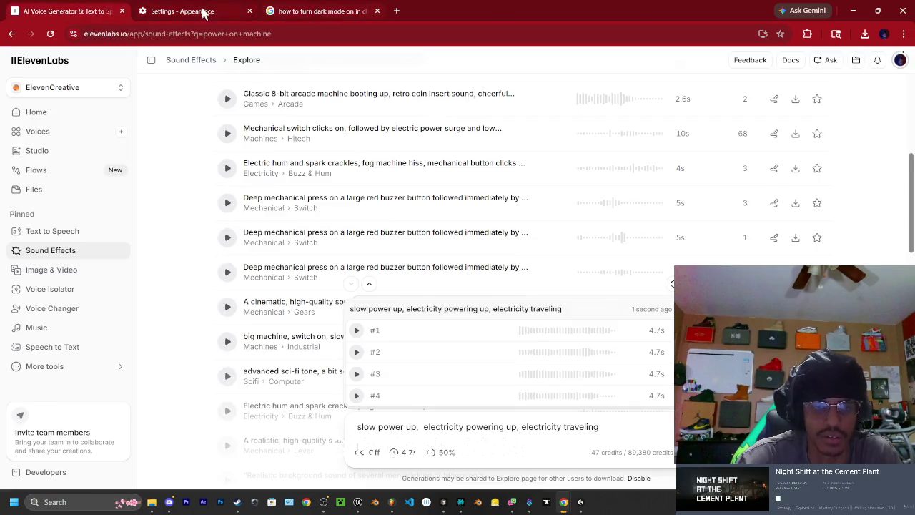
{"action": "left_click", "coordinate": [310, 11]}
{"action": "left_click", "coordinate": [238, 11]}
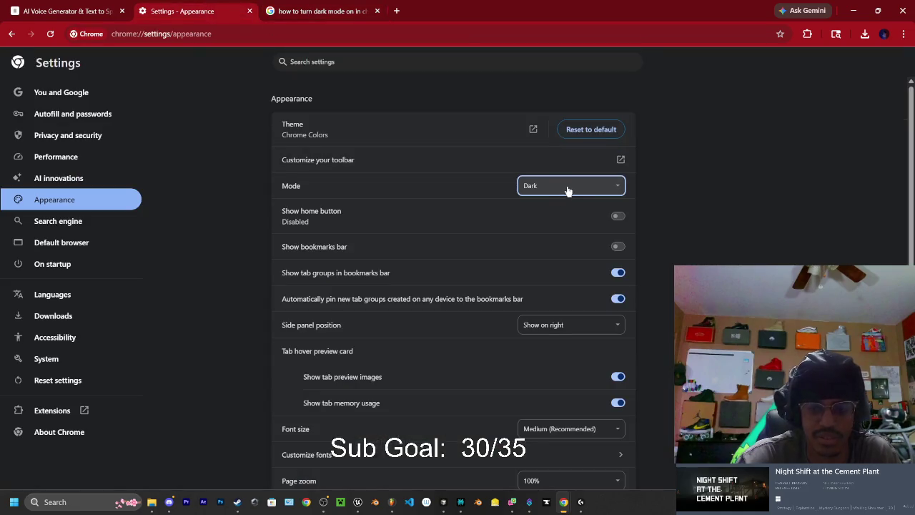
{"action": "scroll", "coordinate": [526, 208], "scroll_direction": "down", "scroll_amount": 1}
{"action": "scroll", "coordinate": [522, 213], "scroll_direction": "up", "scroll_amount": 1}
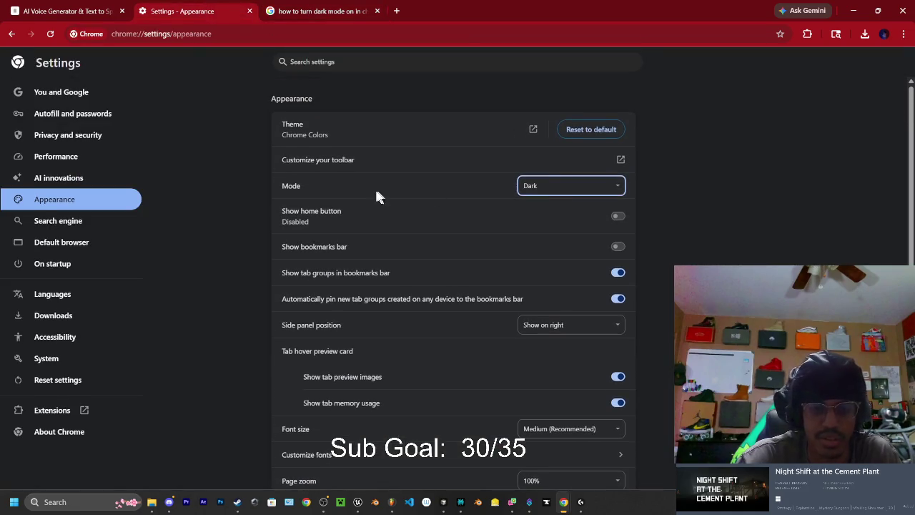
Switch the color mode back to Device, then settle on Dark
{"action": "left_click", "coordinate": [552, 185]}
{"action": "left_click", "coordinate": [535, 229]}
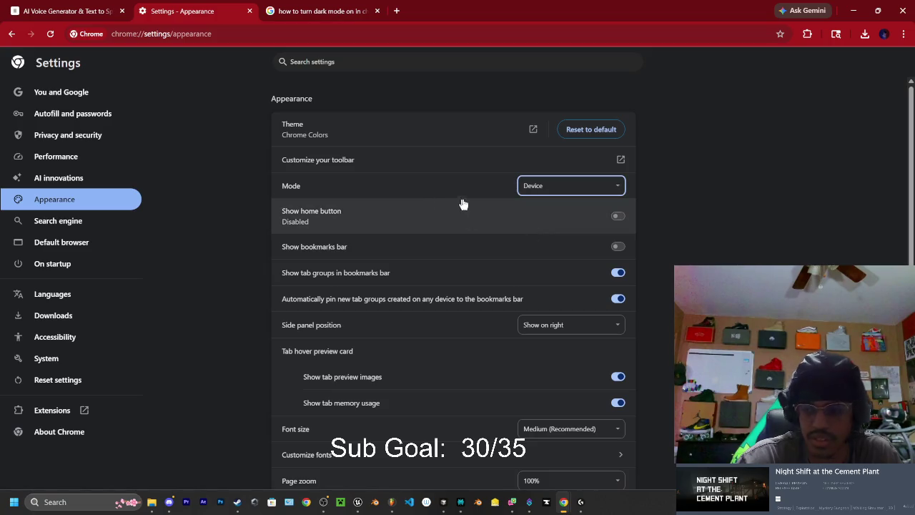
{"action": "left_click", "coordinate": [556, 187]}
{"action": "left_click", "coordinate": [535, 226]}
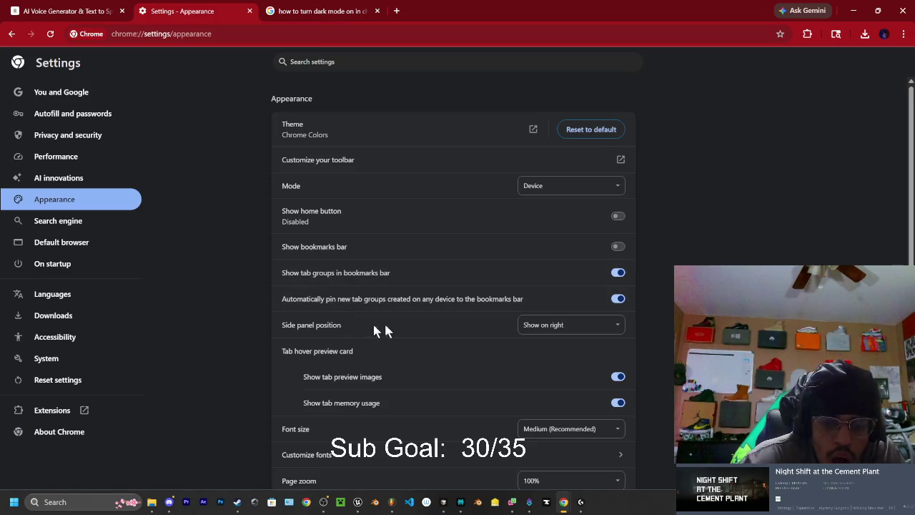
{"action": "scroll", "coordinate": [354, 356], "scroll_direction": "down", "scroll_amount": 1}
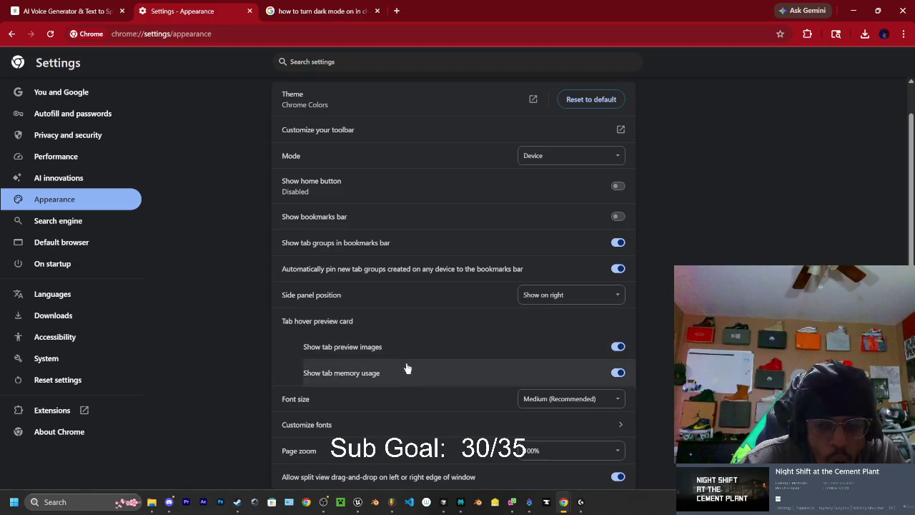
{"action": "scroll", "coordinate": [535, 151], "scroll_direction": "up", "scroll_amount": 1}
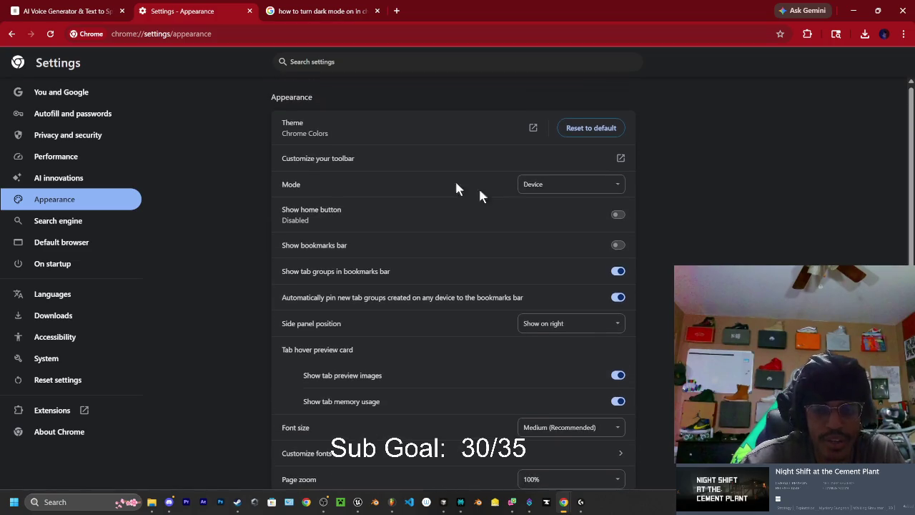
{"action": "left_click", "coordinate": [537, 192]}
{"action": "left_click", "coordinate": [541, 213]}
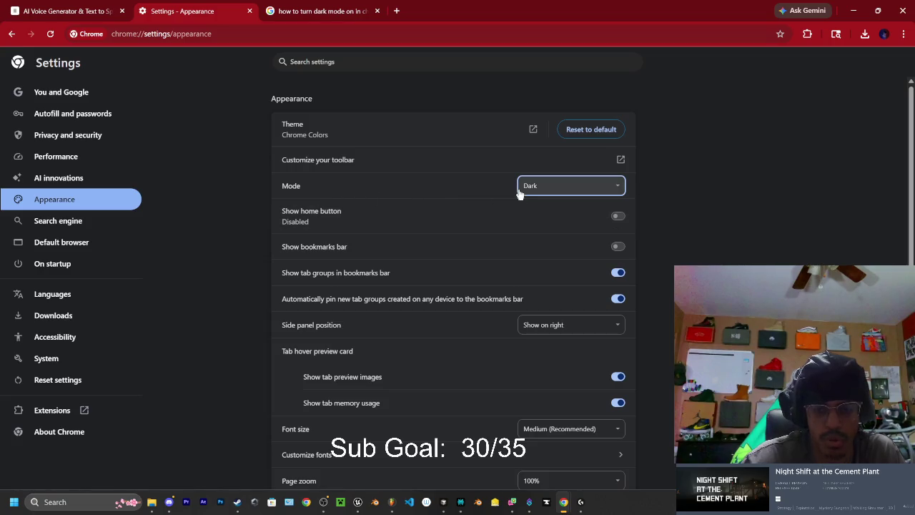
Reload the ElevenLabs sound-effects page and open a fresh new tab
{"action": "left_click", "coordinate": [86, 12]}
{"action": "left_click", "coordinate": [52, 36]}
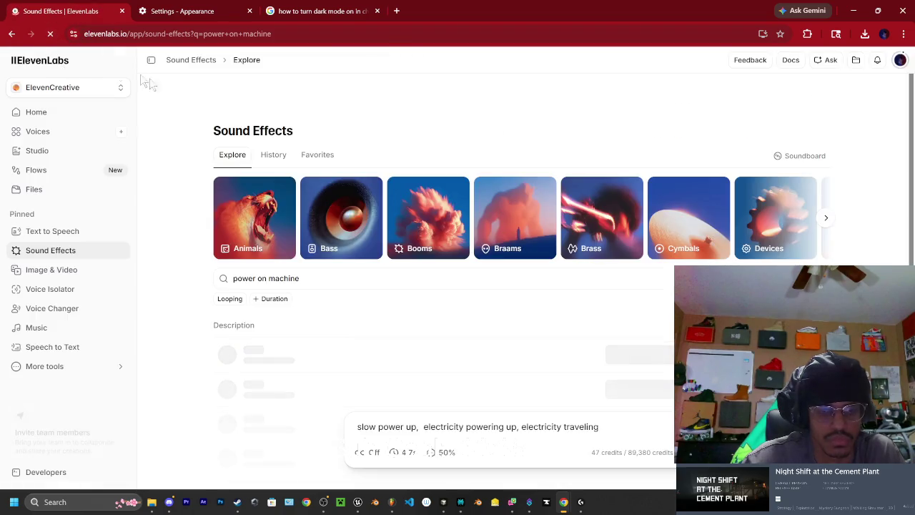
{"action": "left_click", "coordinate": [189, 12]}
{"action": "left_click", "coordinate": [397, 12]}
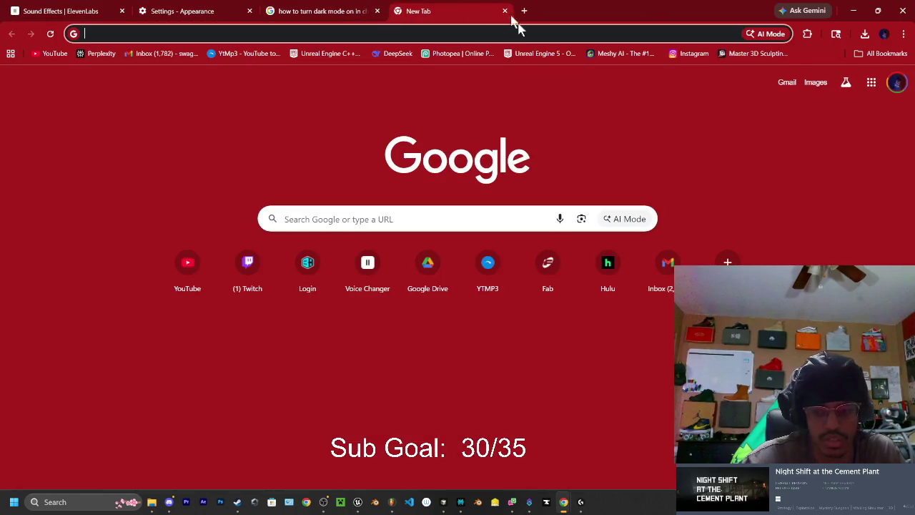
Open and close the Customize Chrome panel, then view the dark-mode search results
{"action": "left_click", "coordinate": [872, 472]}
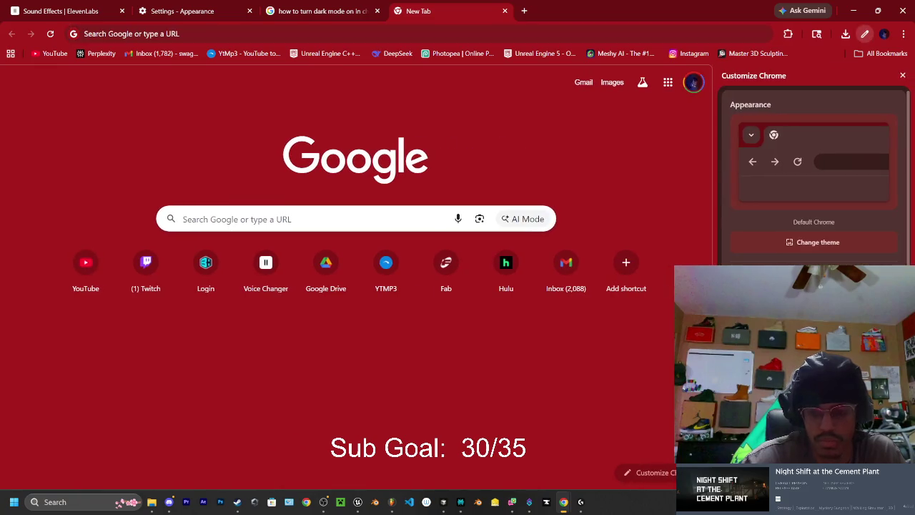
{"action": "left_click", "coordinate": [902, 76]}
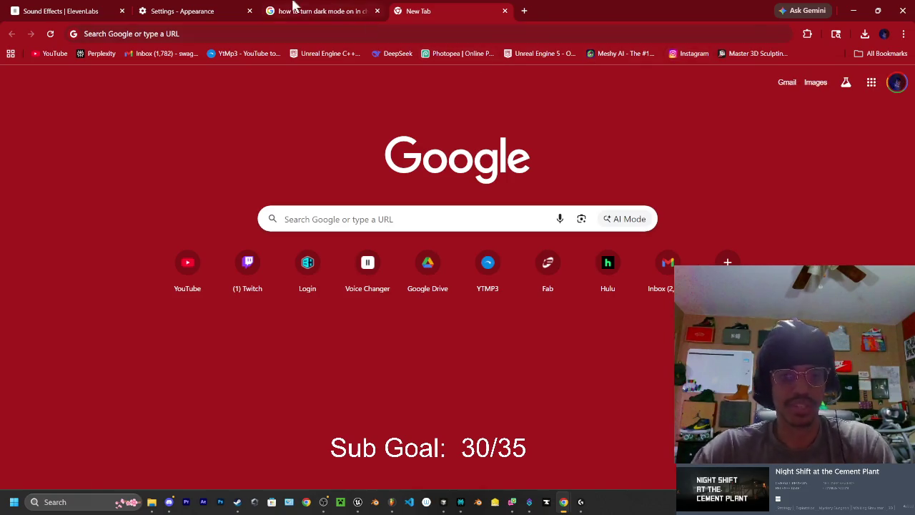
{"action": "left_click", "coordinate": [276, 12]}
{"action": "scroll", "coordinate": [293, 171], "scroll_direction": "down", "scroll_amount": 1}
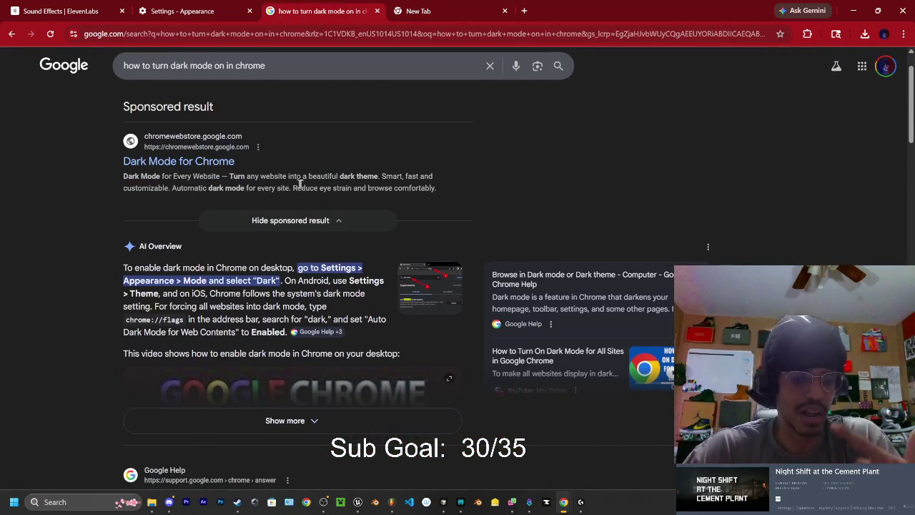
Close the dark-mode search tab and the Settings tab
{"action": "left_click", "coordinate": [377, 11]}
{"action": "left_click", "coordinate": [168, 15]}
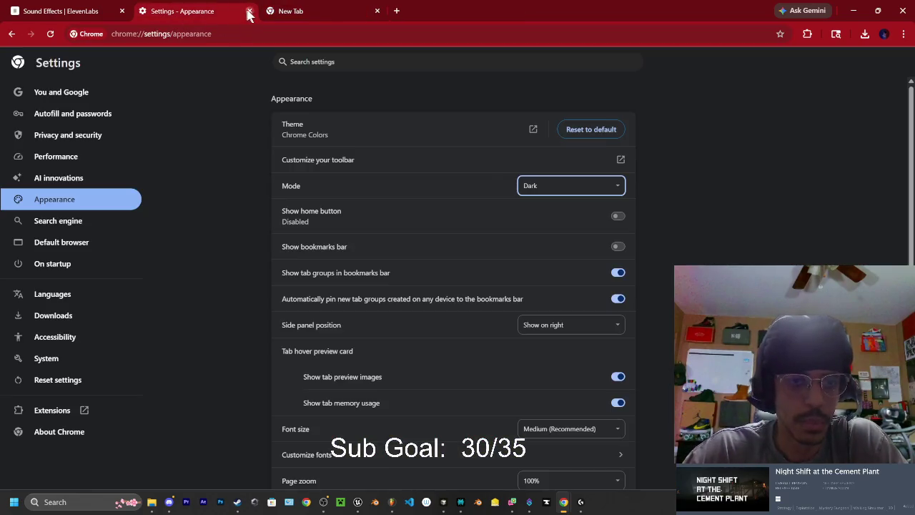
{"action": "left_click", "coordinate": [249, 11]}
{"action": "key", "text": "ctrl+shift+Tab"}
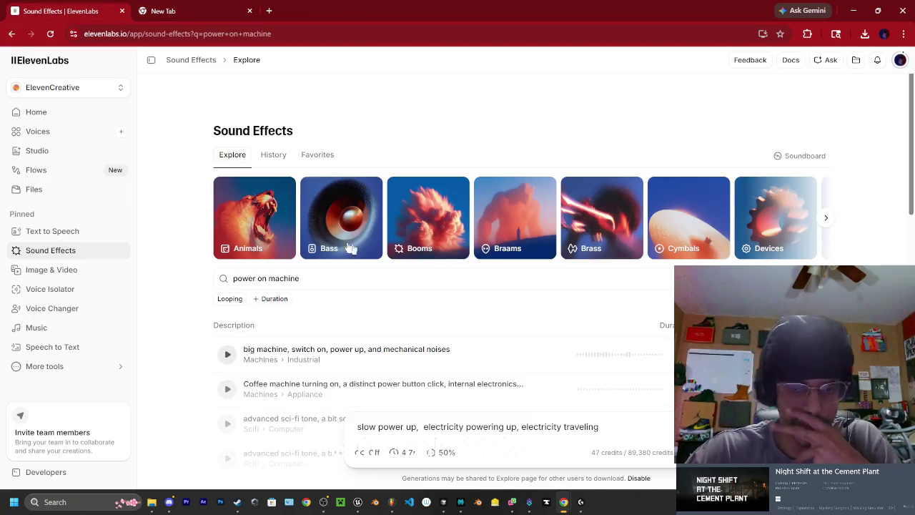
Open YouTube in the new tab and search for 'city power on sound'
{"action": "left_click", "coordinate": [205, 11]}
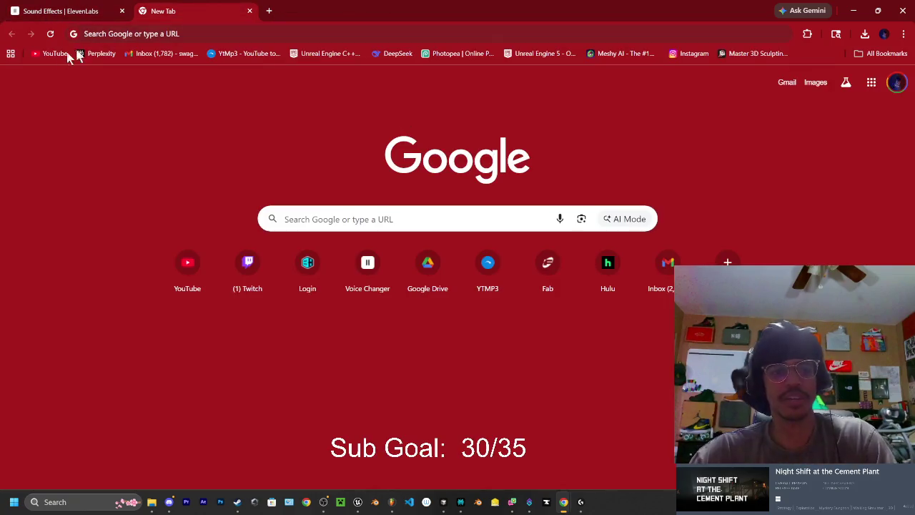
{"action": "left_click", "coordinate": [59, 54]}
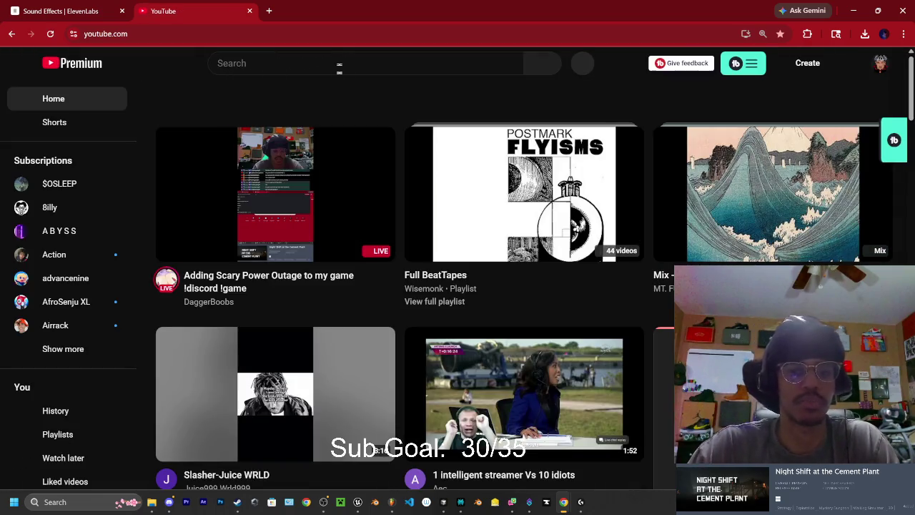
{"action": "left_click", "coordinate": [340, 64]}
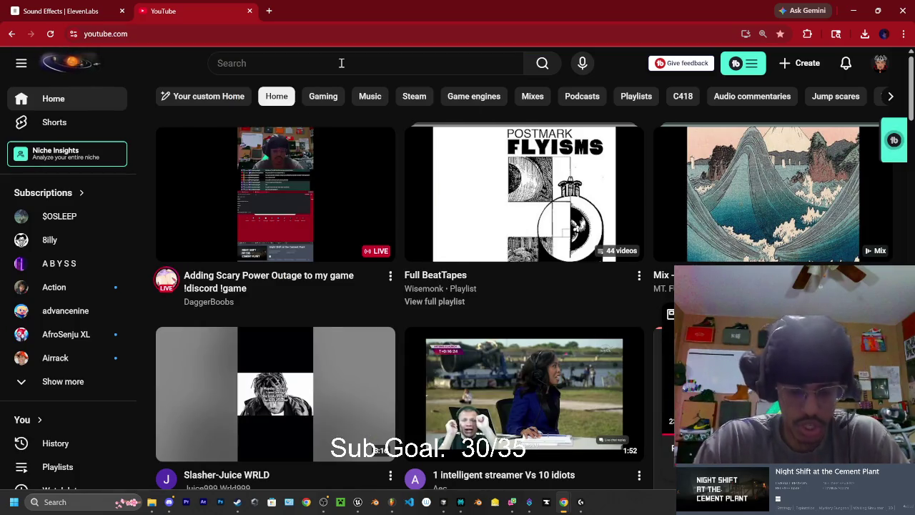
{"action": "left_click", "coordinate": [342, 63]}
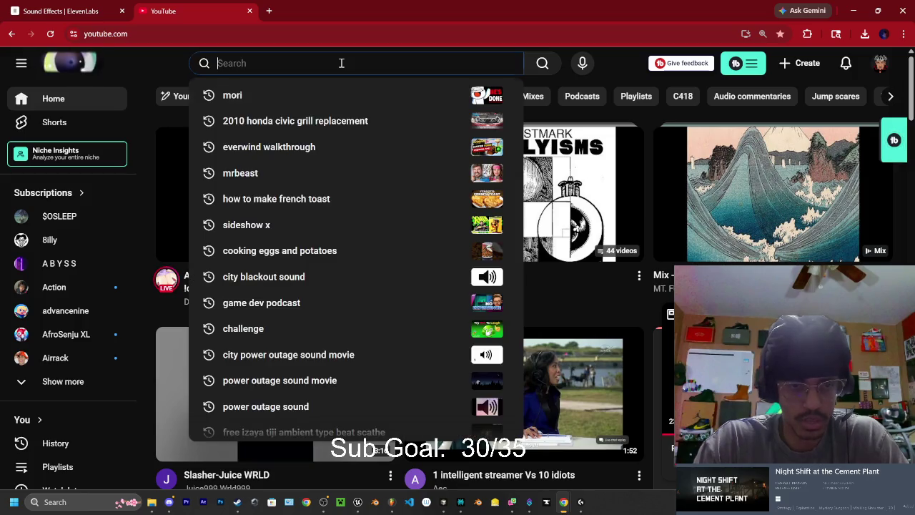
{"action": "type", "text": "power"}
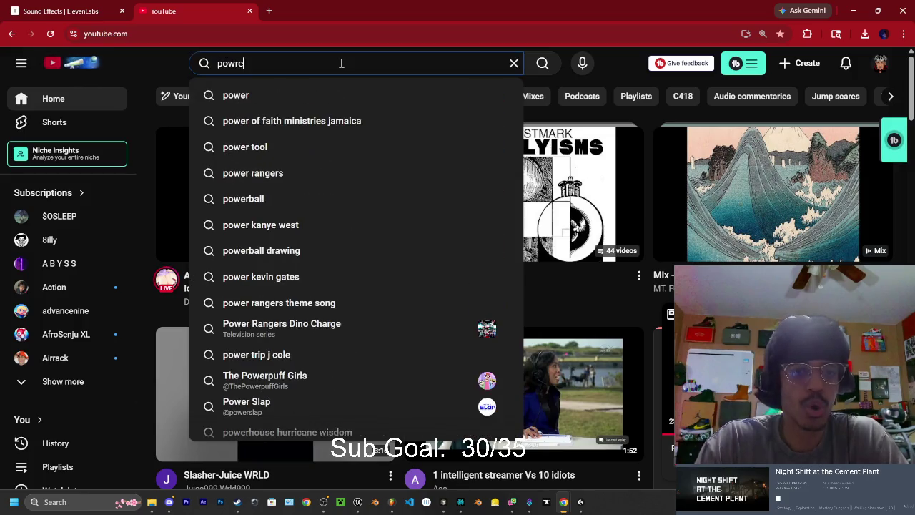
{"action": "key", "text": "BackSpace"}
{"action": "key", "text": "BackSpace"}
{"action": "key", "text": "BackSpace"}
{"action": "key", "text": "BackSpace"}
{"action": "type", "text": "cit"}
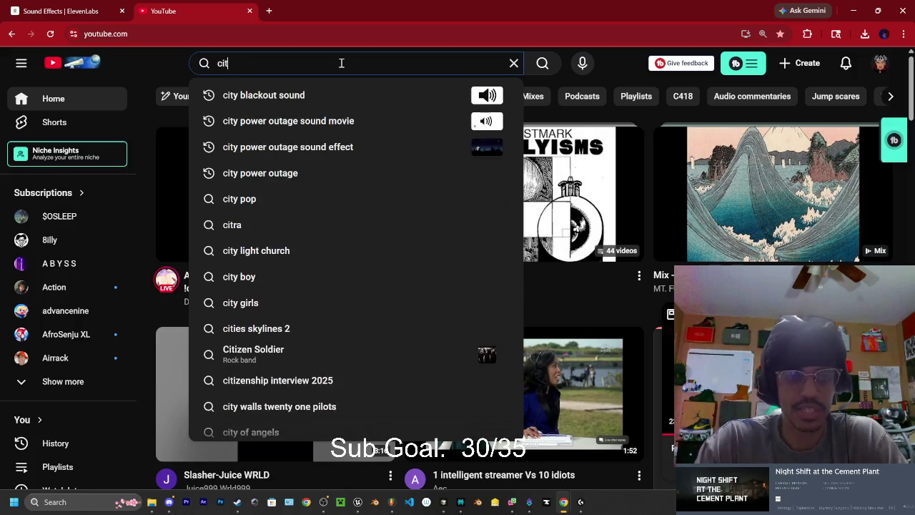
{"action": "type", "text": "y power on"}
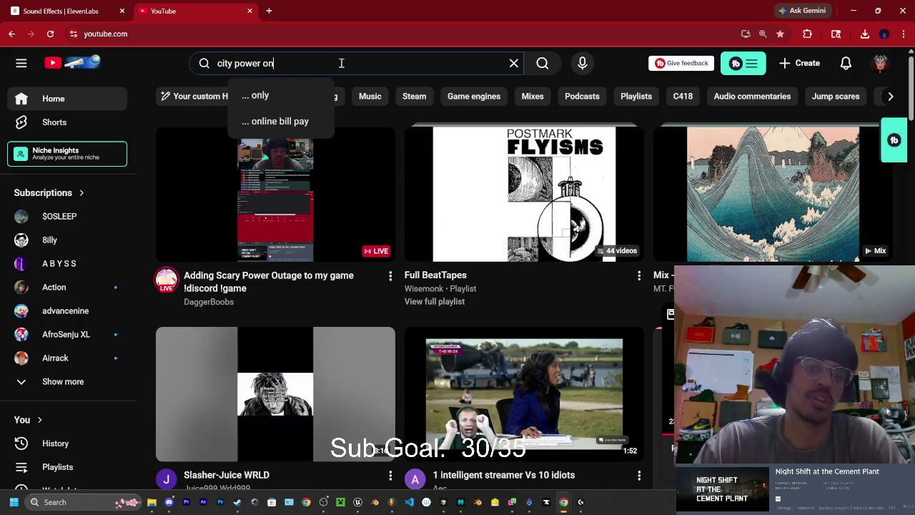
{"action": "type", "text": " sound"}
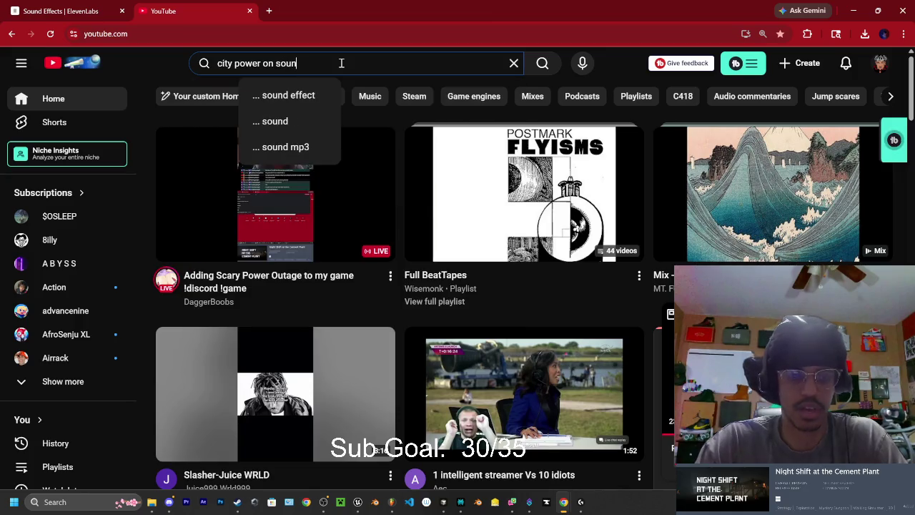
{"action": "key", "text": "Return"}
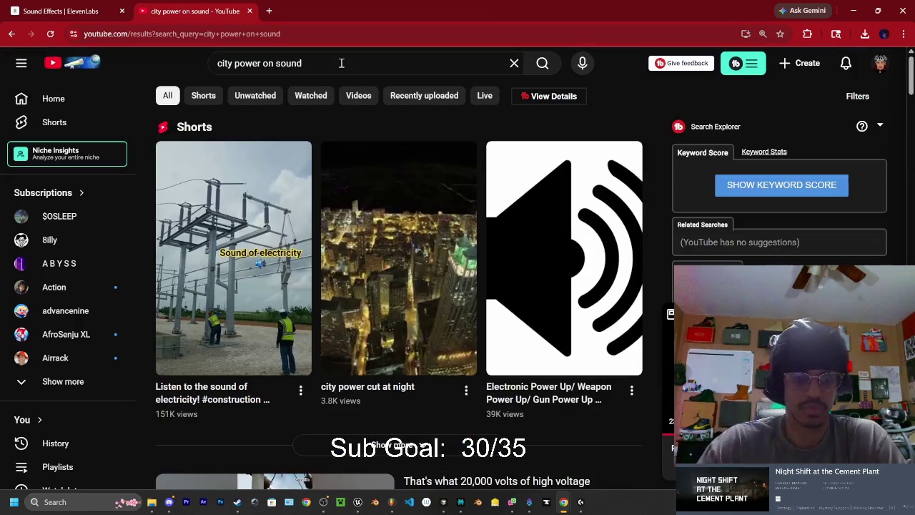
{"action": "scroll", "coordinate": [190, 253], "scroll_direction": "down", "scroll_amount": 1}
{"action": "left_click", "coordinate": [251, 211]}
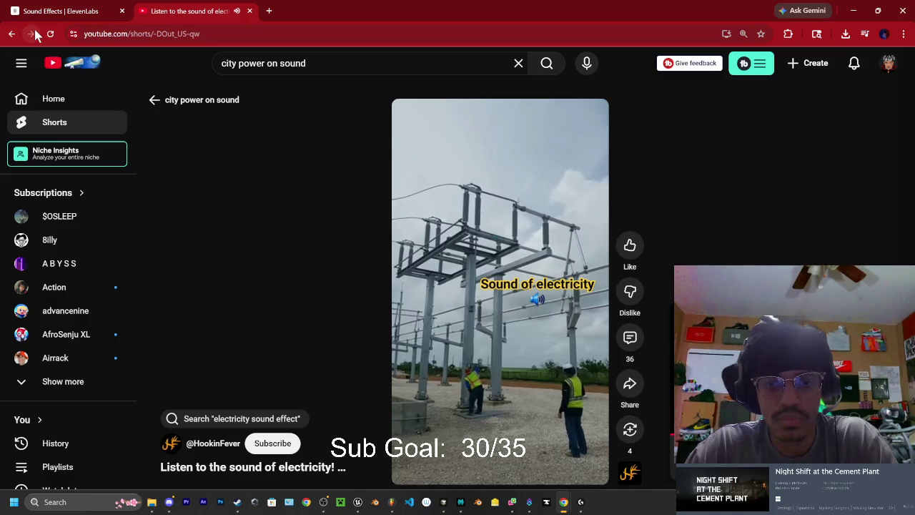
{"action": "left_click", "coordinate": [12, 34]}
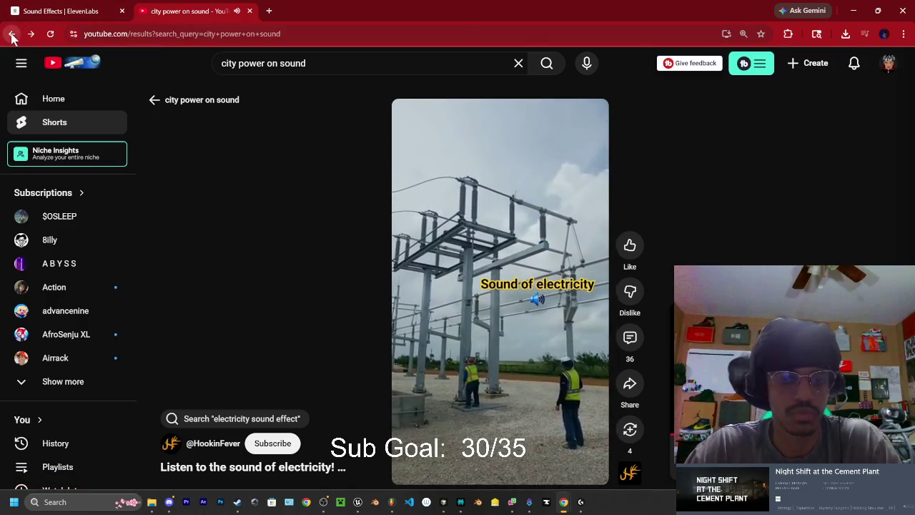
{"action": "scroll", "coordinate": [313, 229], "scroll_direction": "down", "scroll_amount": 2}
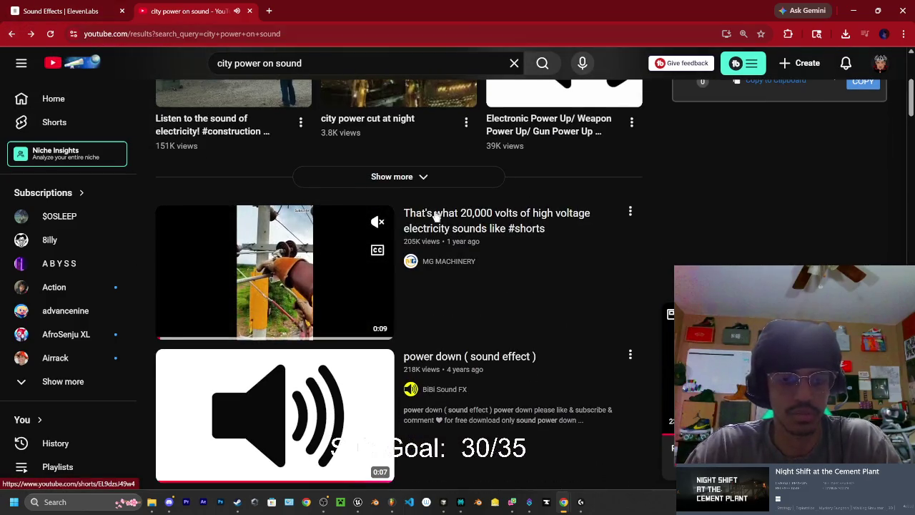
{"action": "scroll", "coordinate": [455, 233], "scroll_direction": "down", "scroll_amount": 1}
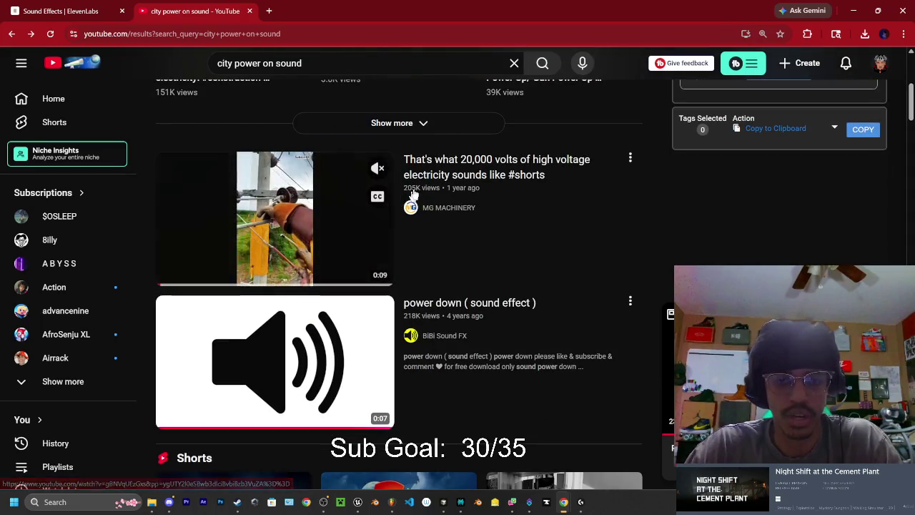
{"action": "left_click", "coordinate": [295, 237]}
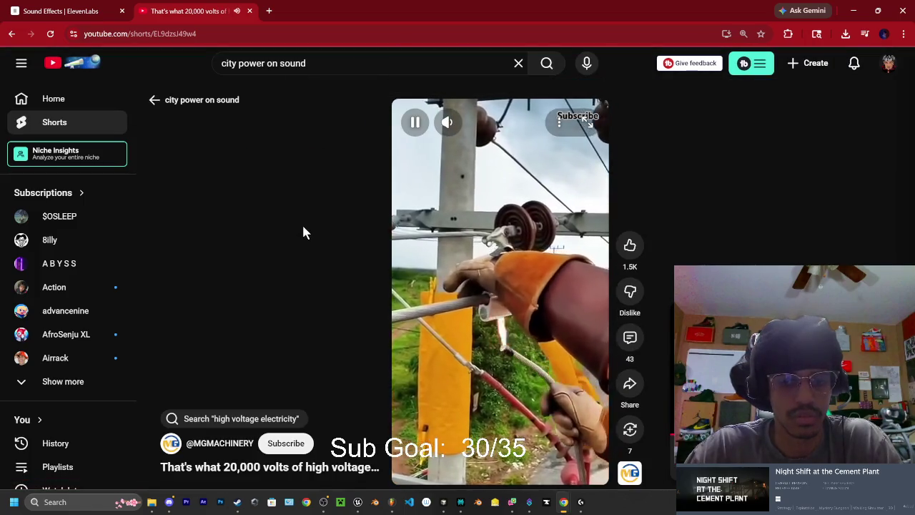
{"action": "left_click", "coordinate": [11, 34]}
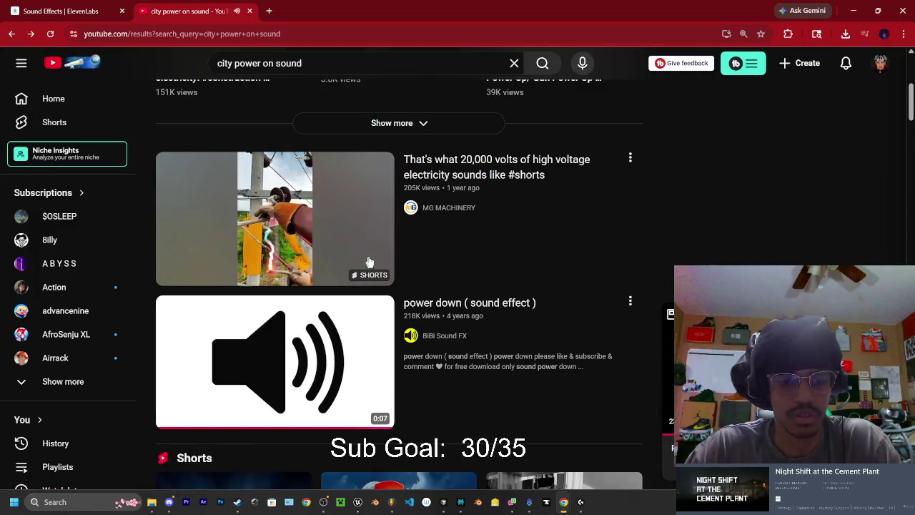
{"action": "scroll", "coordinate": [379, 233], "scroll_direction": "down", "scroll_amount": 3}
{"action": "scroll", "coordinate": [372, 229], "scroll_direction": "down", "scroll_amount": 2}
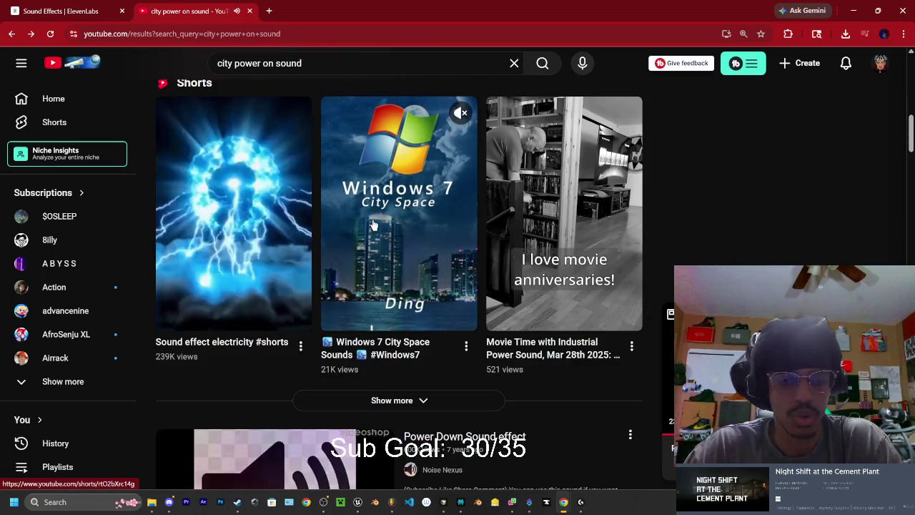
{"action": "scroll", "coordinate": [251, 227], "scroll_direction": "down", "scroll_amount": 3}
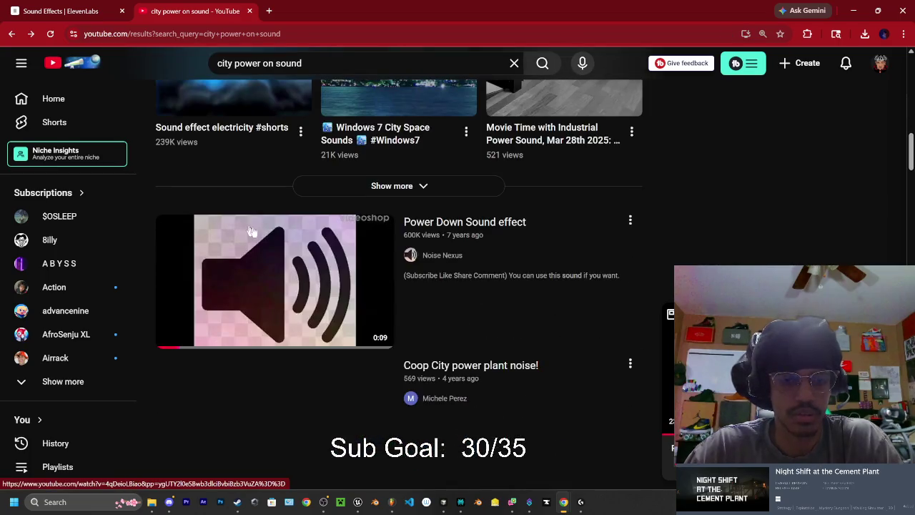
{"action": "scroll", "coordinate": [436, 243], "scroll_direction": "down", "scroll_amount": 2}
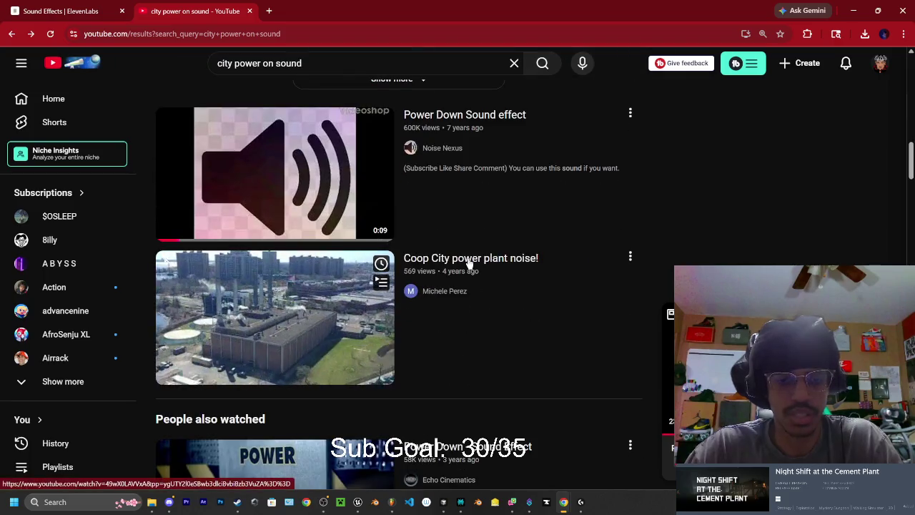
{"action": "scroll", "coordinate": [302, 297], "scroll_direction": "down", "scroll_amount": 1}
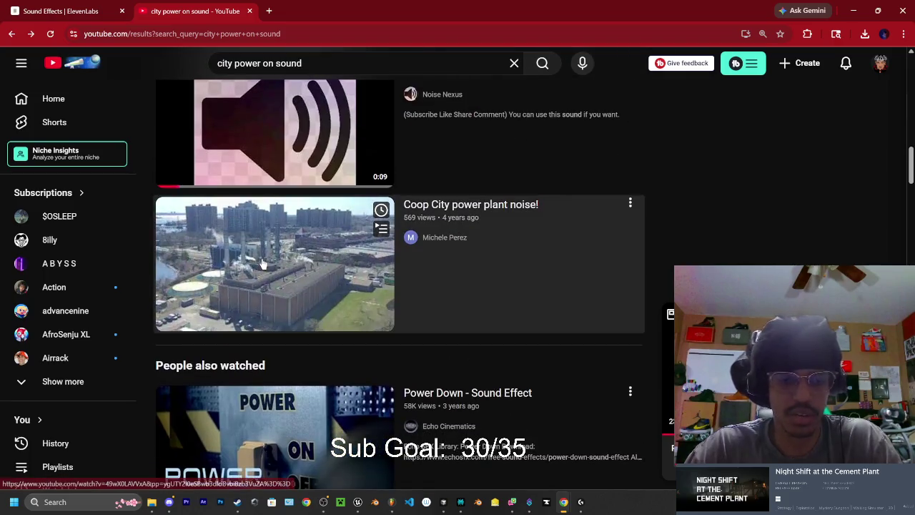
{"action": "left_click", "coordinate": [259, 262]}
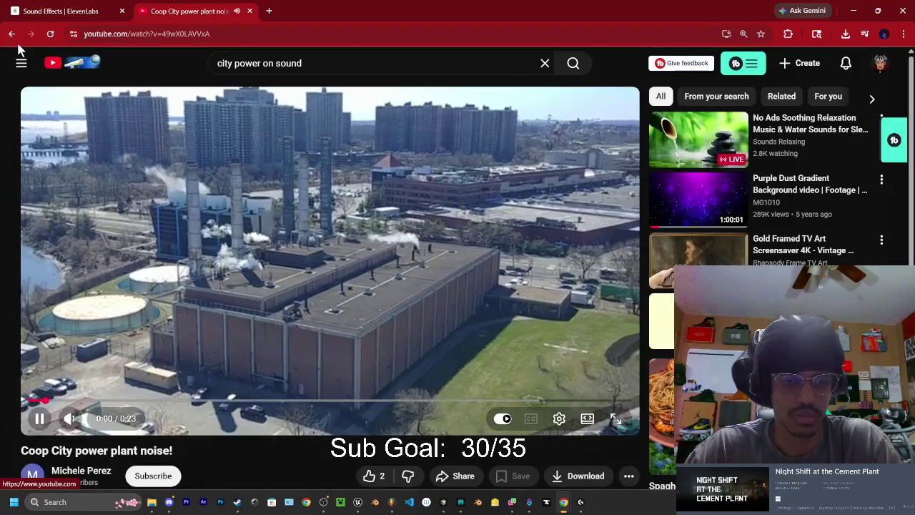
{"action": "left_click", "coordinate": [12, 33]}
{"action": "scroll", "coordinate": [271, 214], "scroll_direction": "down", "scroll_amount": 3}
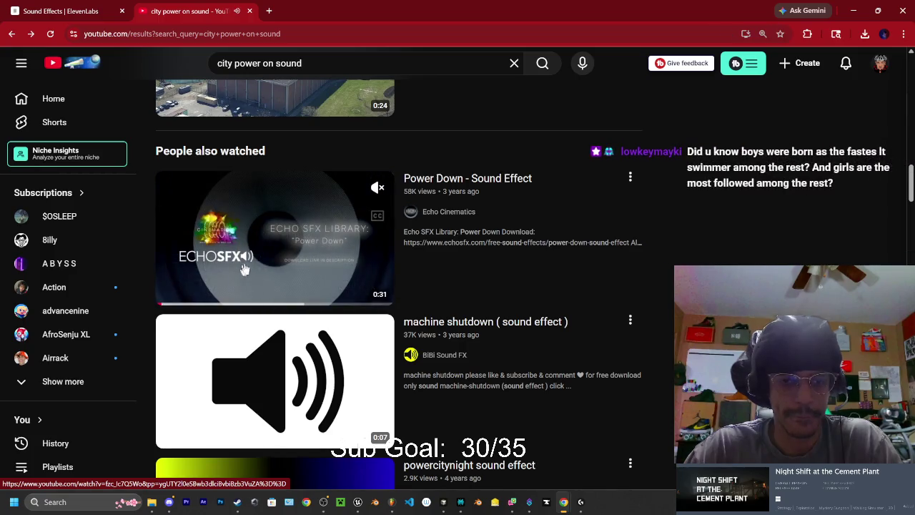
{"action": "scroll", "coordinate": [317, 317], "scroll_direction": "down", "scroll_amount": 3}
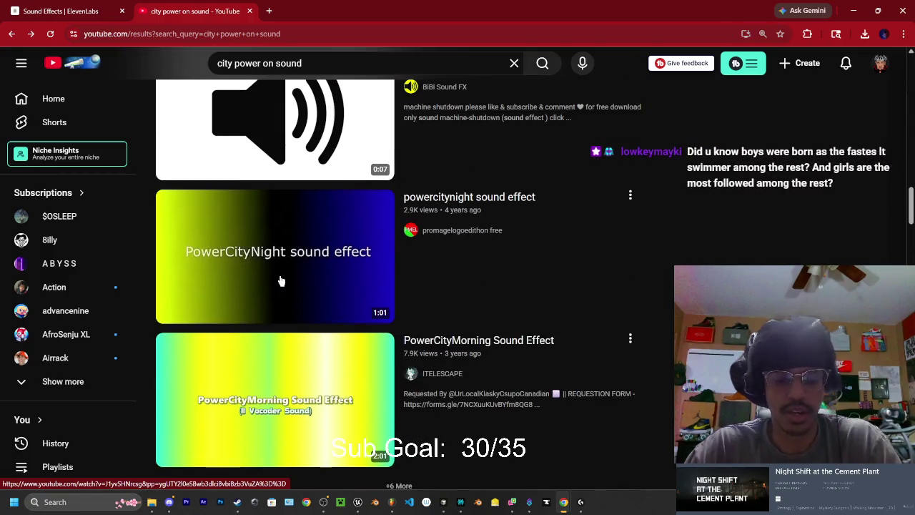
Search YouTube for 'machine turn on' and scroll the results
{"action": "left_click", "coordinate": [343, 62]}
{"action": "key", "text": "ctrl+a"}
{"action": "key", "text": "BackSpace"}
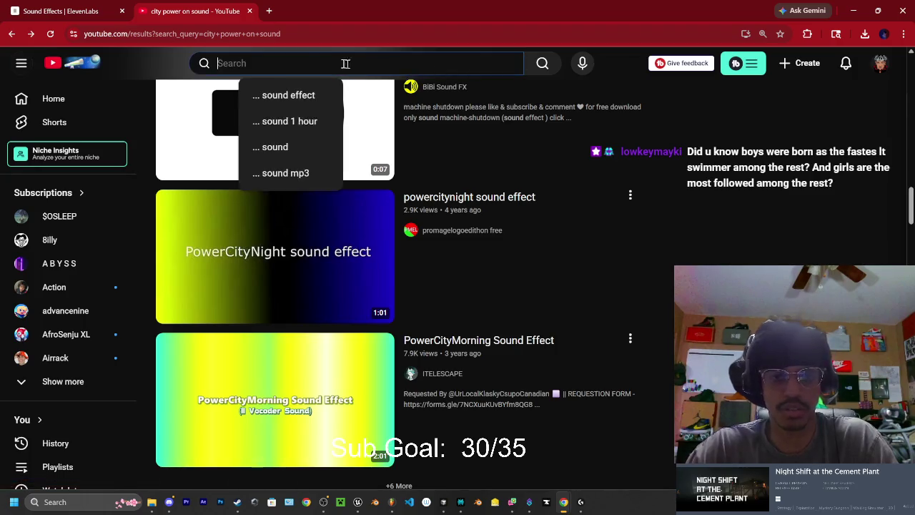
{"action": "type", "text": "machine turn on"}
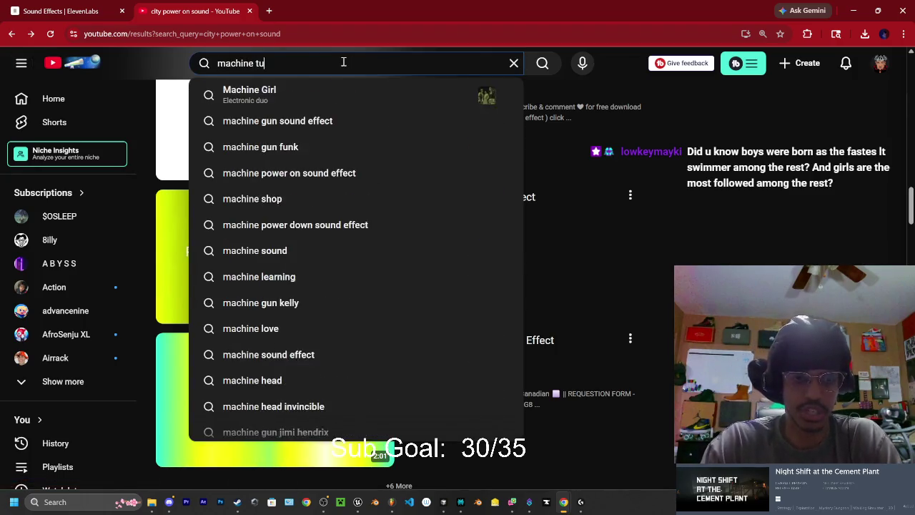
{"action": "key", "text": "Return"}
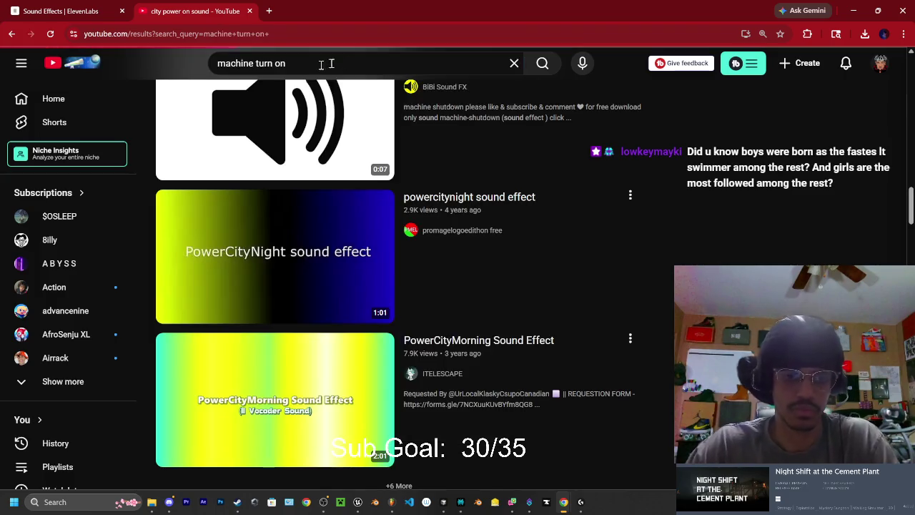
{"action": "scroll", "coordinate": [325, 164], "scroll_direction": "down", "scroll_amount": 3}
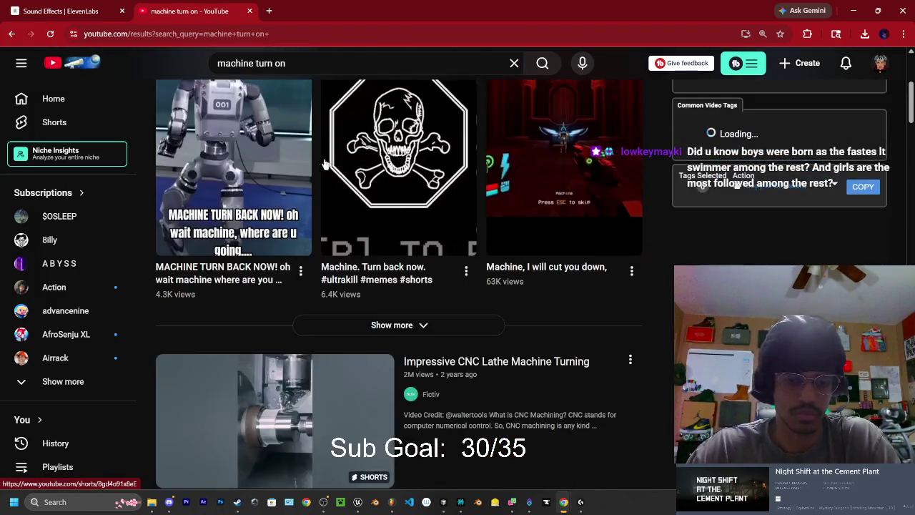
{"action": "scroll", "coordinate": [324, 163], "scroll_direction": "down", "scroll_amount": 2}
Change the query to 'power turn on sound effect' and play 'Big switch sound effect'
{"action": "left_click_drag", "start_coordinate": [259, 63], "coordinate": [170, 63]}
{"action": "type", "text": "power"}
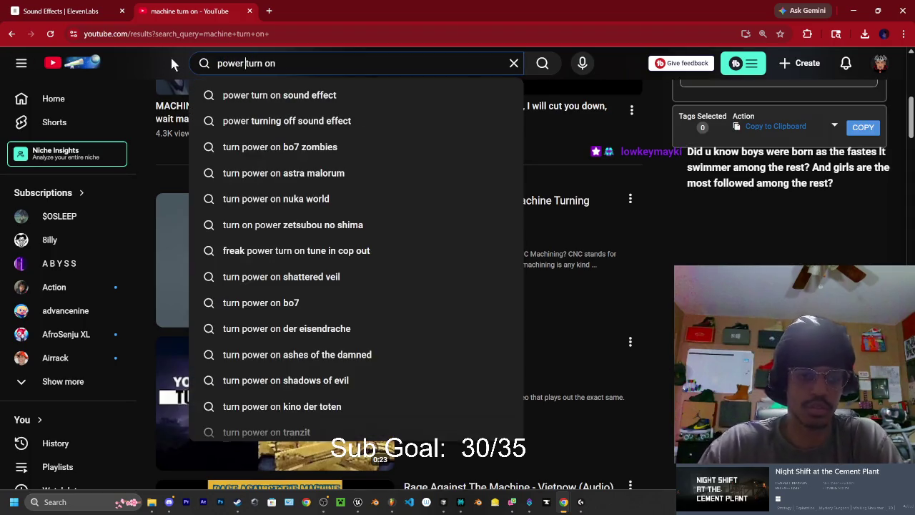
{"action": "left_click", "coordinate": [365, 95]}
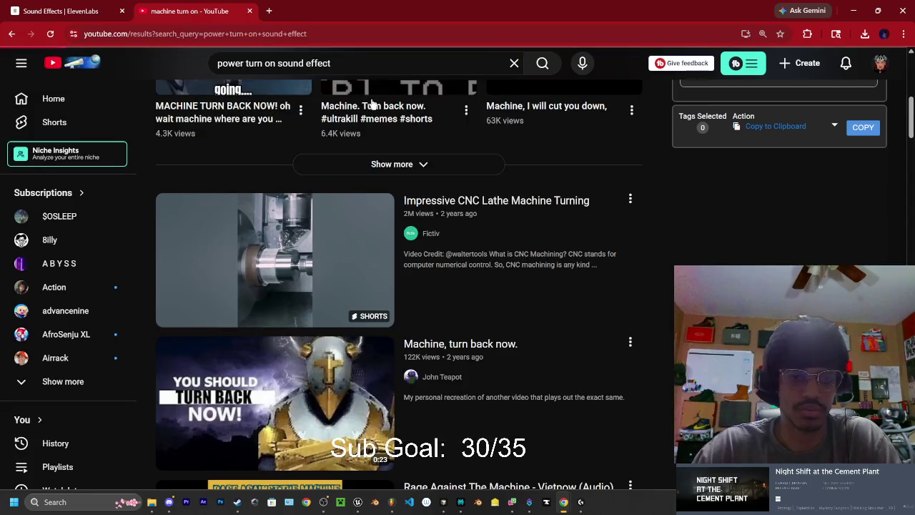
{"action": "mouse_move", "coordinate": [422, 140]}
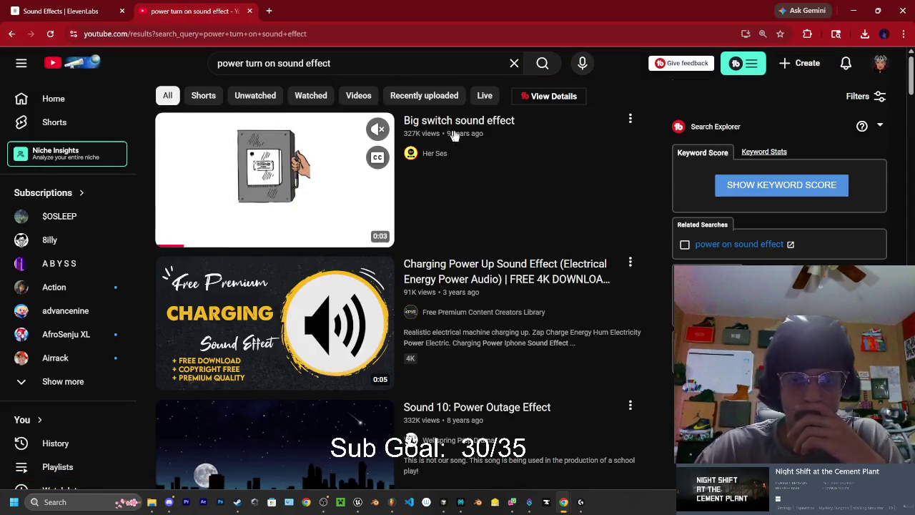
{"action": "left_click", "coordinate": [321, 155]}
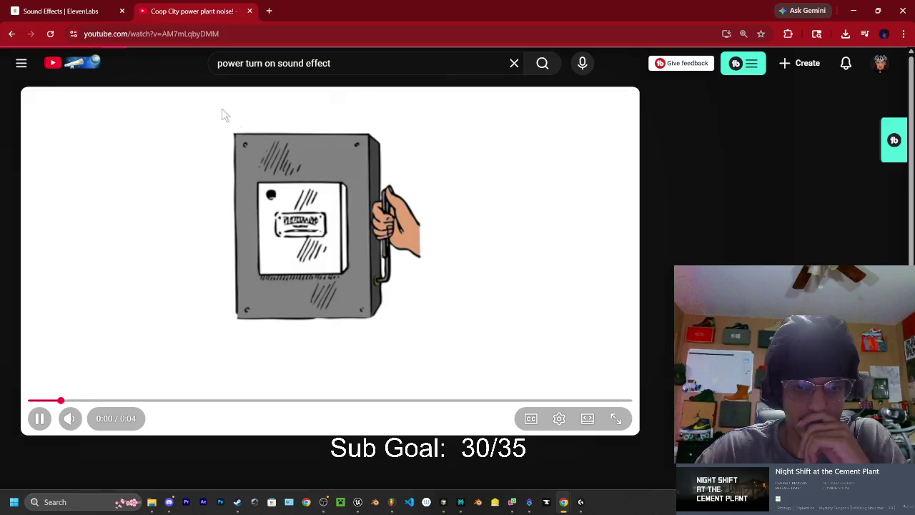